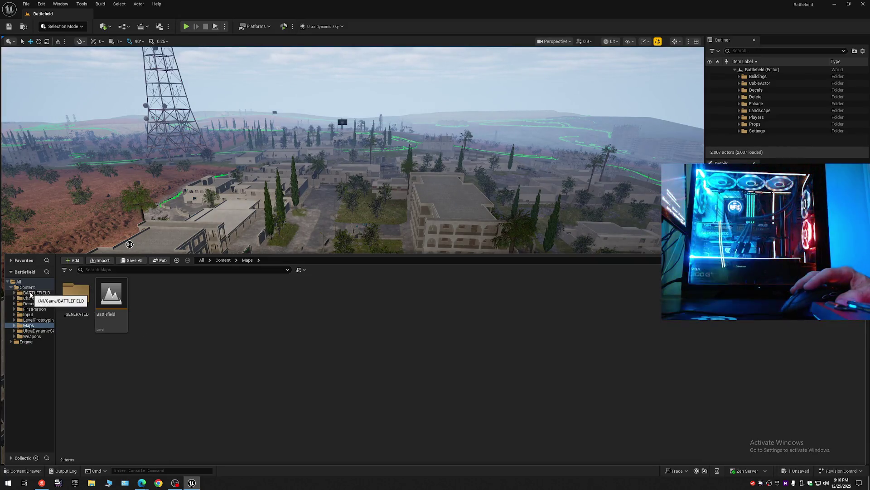
- Find the apartment building's 5_Floor_DELETE blueprint in the Content Browser and delete it
{"action": "left_click", "coordinate": [159, 243]}
{"action": "right_click", "coordinate": [160, 244]}
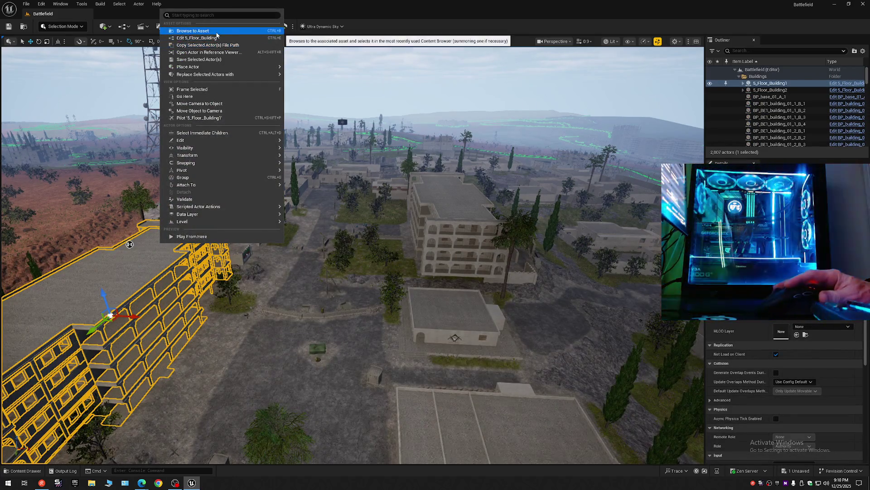
{"action": "left_click", "coordinate": [193, 30]}
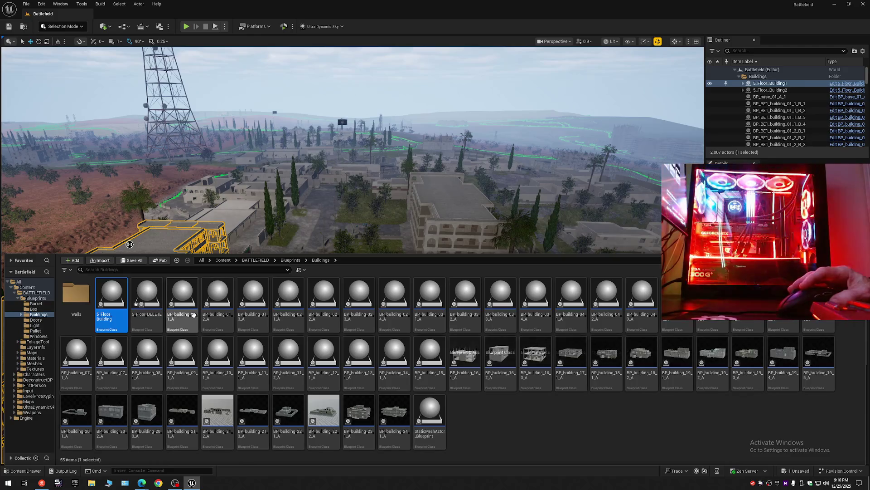
{"action": "left_click", "coordinate": [154, 309]}
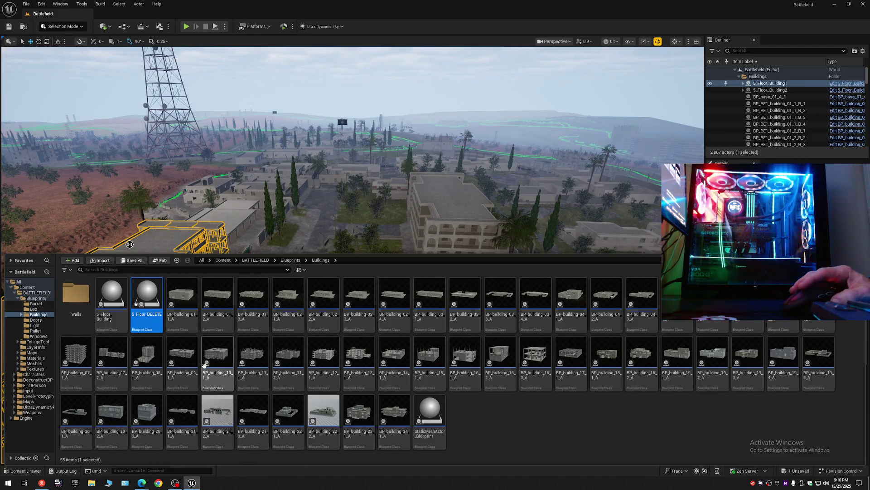
{"action": "key", "text": "Delete"}
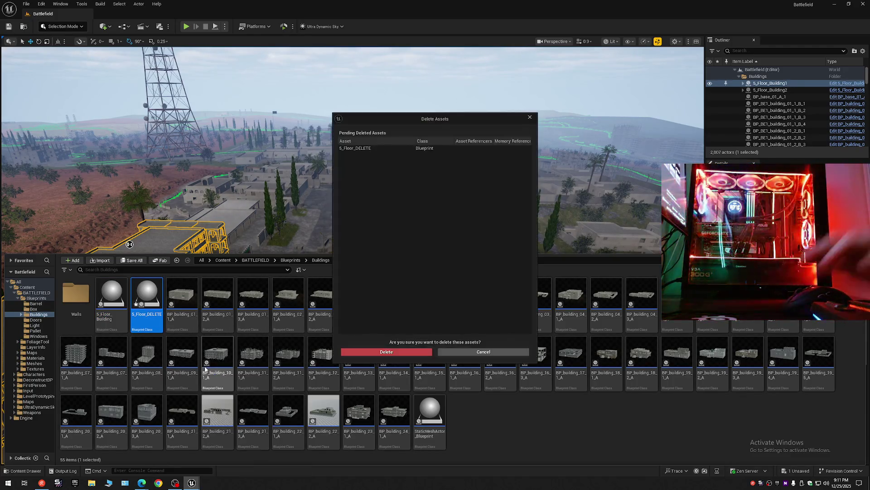
{"action": "left_click", "coordinate": [378, 353]}
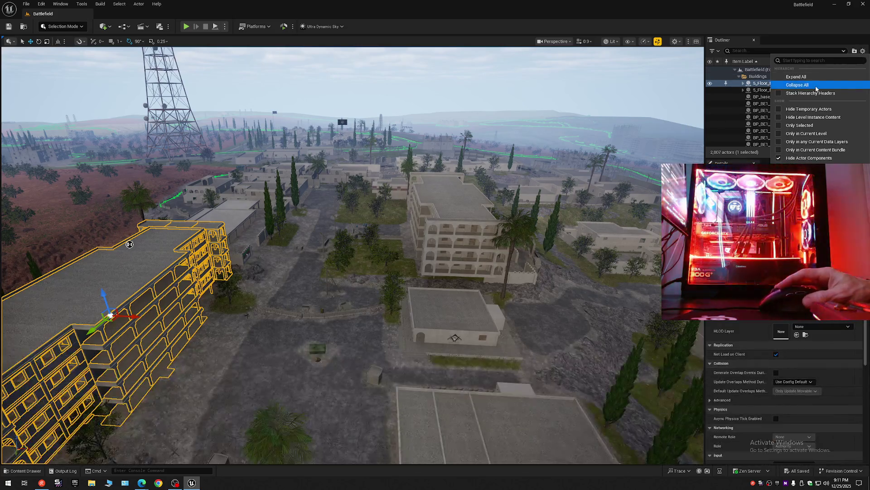
- Pick the apartment building as BP_Deconstruct's target and run Deconstruct to split it into static meshes
{"action": "left_click", "coordinate": [735, 69]}
{"action": "left_click", "coordinate": [735, 70]}
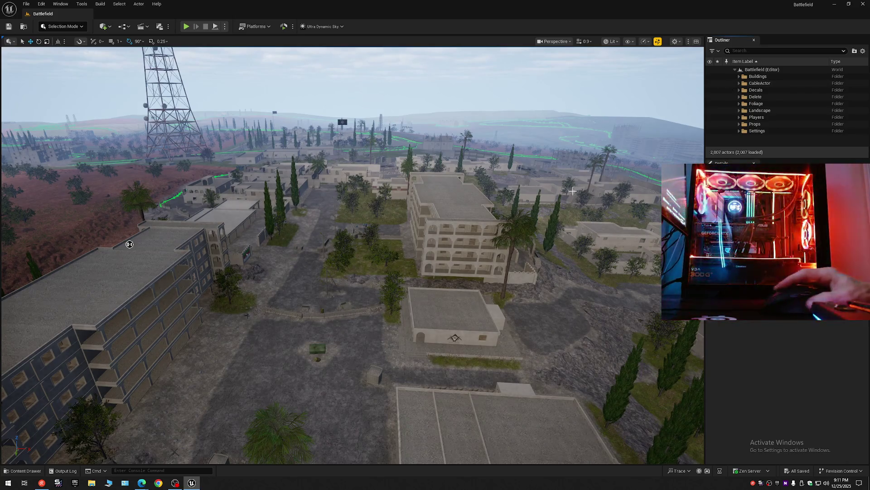
{"action": "mouse_move", "coordinate": [130, 244]}
{"action": "left_mouse_down"}
{"action": "mouse_move", "coordinate": [318, 195]}
{"action": "mouse_move", "coordinate": [453, 172]}
{"action": "mouse_move", "coordinate": [539, 171]}
{"action": "mouse_move", "coordinate": [507, 132]}
{"action": "mouse_move", "coordinate": [415, 165]}
{"action": "mouse_move", "coordinate": [430, 163]}
{"action": "left_mouse_up"}
{"action": "left_click", "coordinate": [430, 163]}
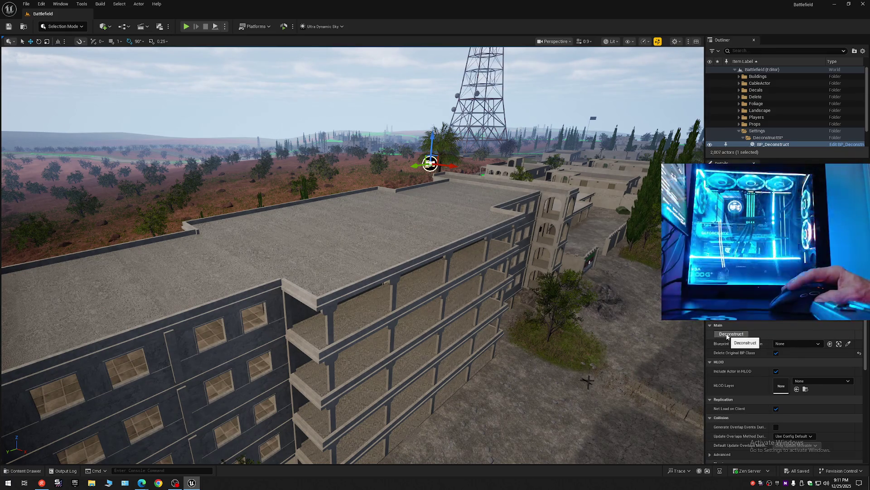
{"action": "left_click", "coordinate": [848, 344]}
{"action": "left_click", "coordinate": [384, 236]}
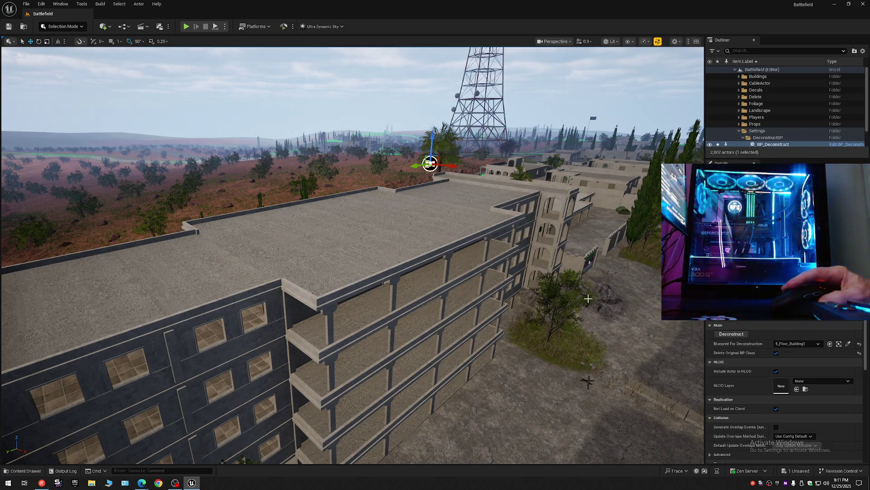
{"action": "left_click", "coordinate": [735, 336]}
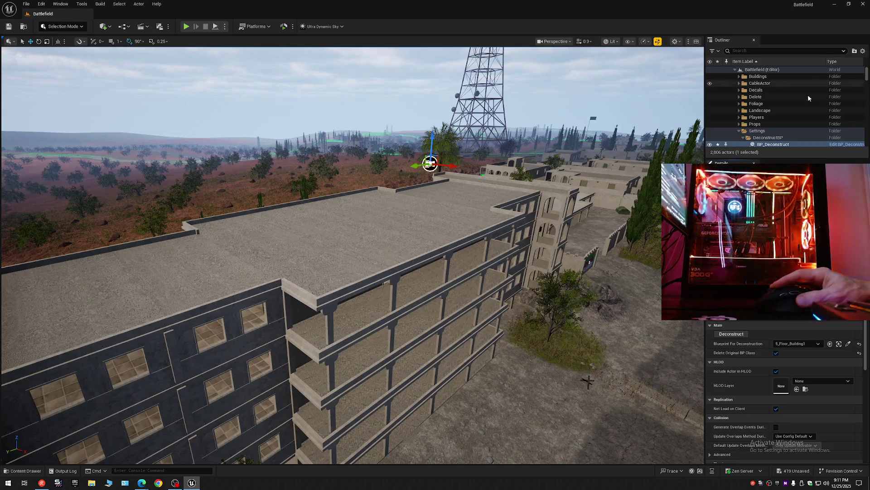
- Create a new Outliner folder named 1
{"action": "left_click", "coordinate": [854, 50]}
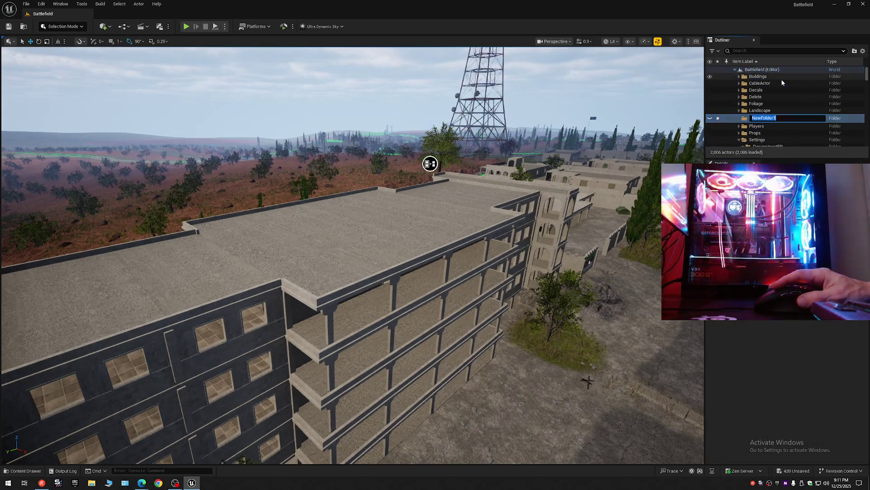
{"action": "type", "text": "1"}
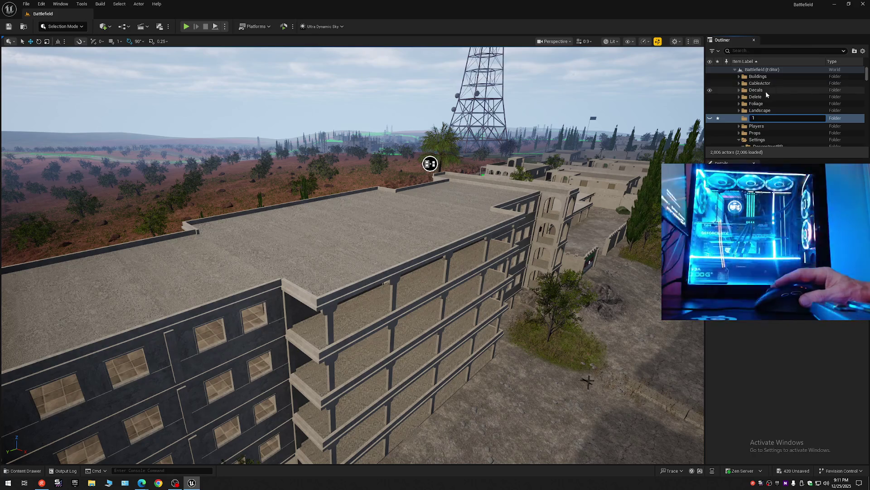
{"action": "left_click", "coordinate": [734, 120]}
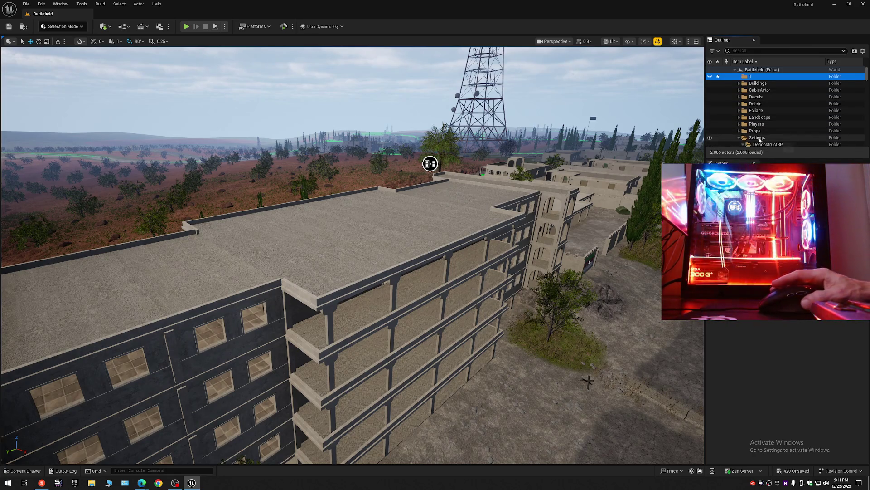
- Select all 417 static mesh pieces and move them into folder 1
{"action": "double_click", "coordinate": [757, 137]}
{"action": "left_click", "coordinate": [766, 144]}
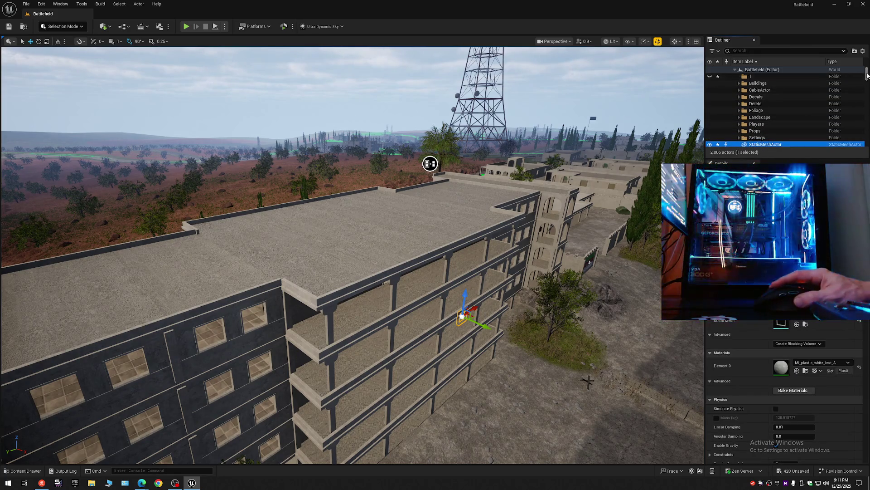
{"action": "left_click_drag", "start_coordinate": [867, 74], "coordinate": [866, 138]}
{"action": "left_click", "coordinate": [769, 144], "text": "shift"}
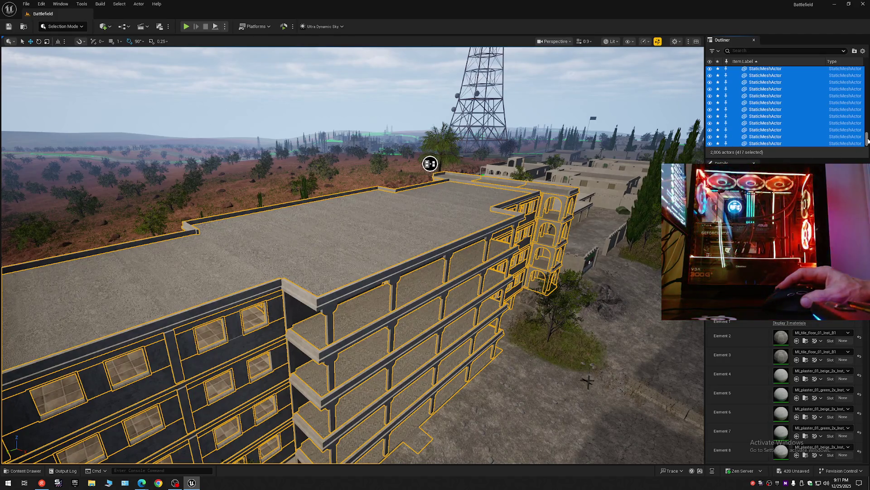
{"action": "right_click", "coordinate": [748, 101]}
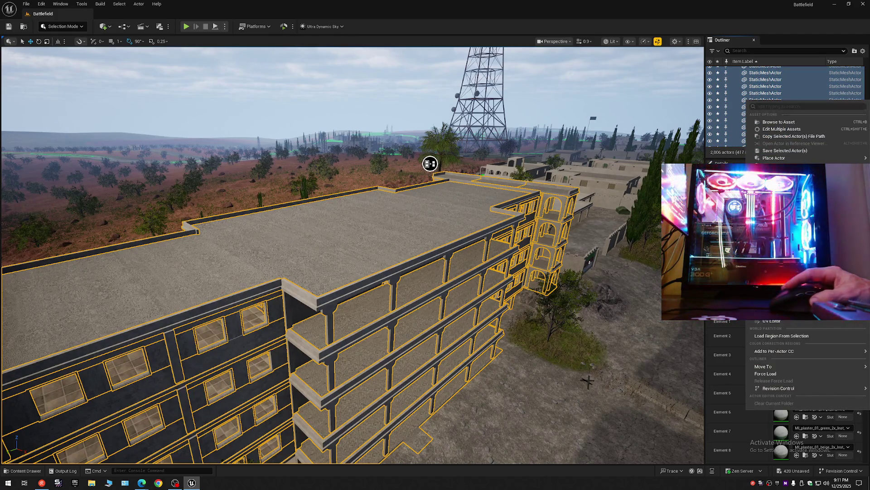
{"action": "mouse_move", "coordinate": [770, 366]}
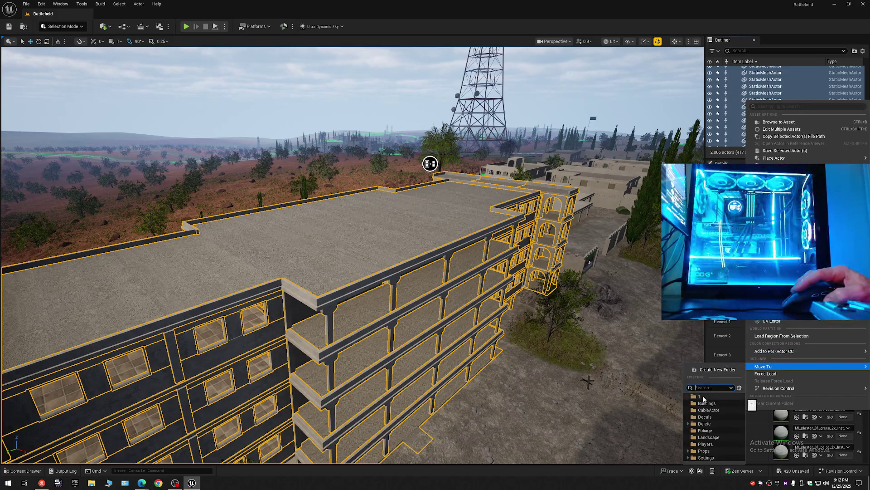
{"action": "left_click", "coordinate": [720, 344]}
- Collapse the Outliner tree and re-expand the Battlefield level
{"action": "left_click", "coordinate": [862, 50]}
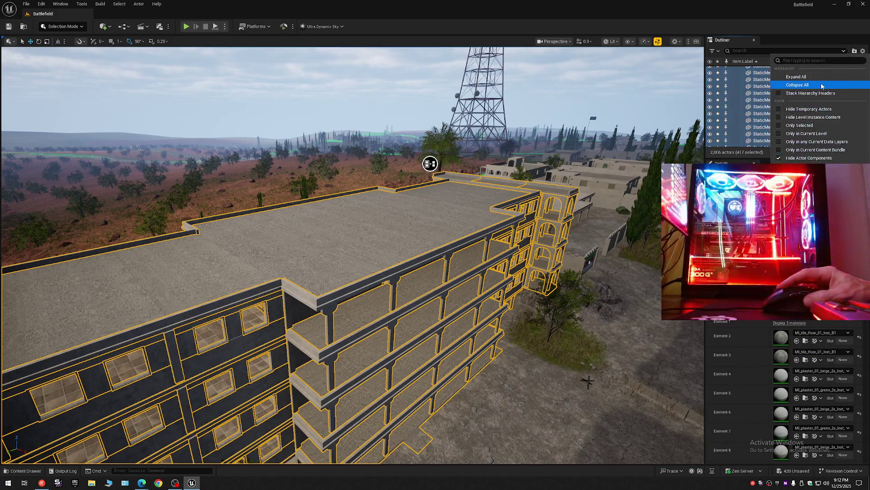
{"action": "left_click", "coordinate": [821, 86]}
{"action": "left_click", "coordinate": [744, 77]}
{"action": "left_click", "coordinate": [735, 70]}
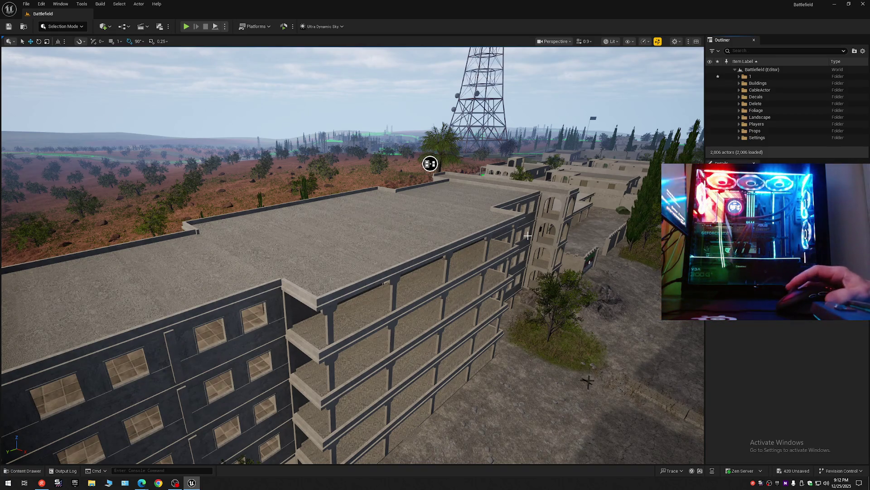
{"action": "left_click", "coordinate": [739, 77]}
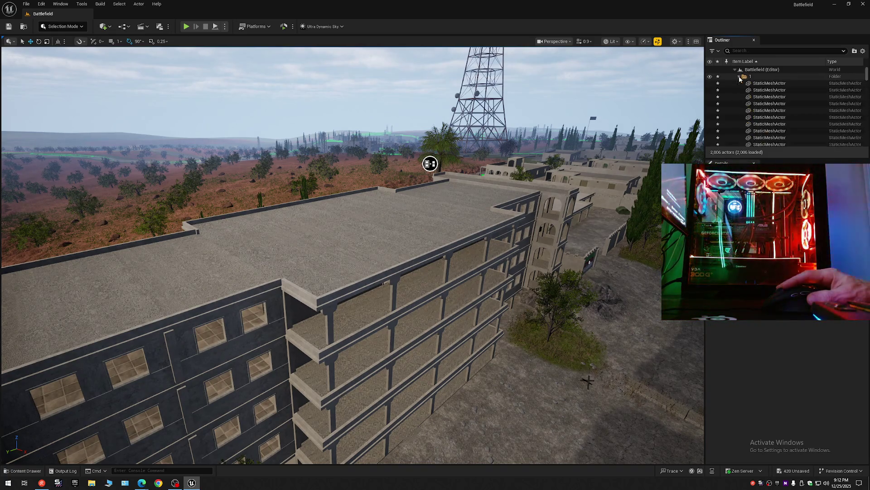
{"action": "left_click", "coordinate": [766, 84]}
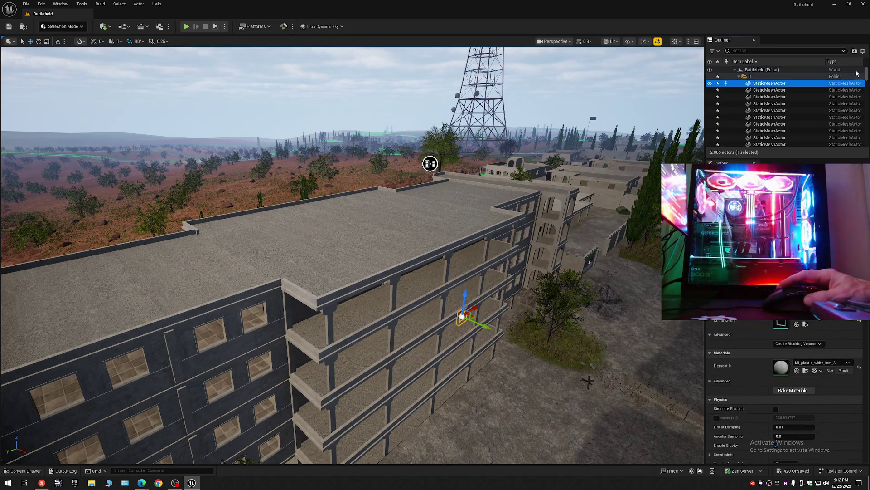
{"action": "left_click_drag", "start_coordinate": [867, 73], "coordinate": [866, 145]}
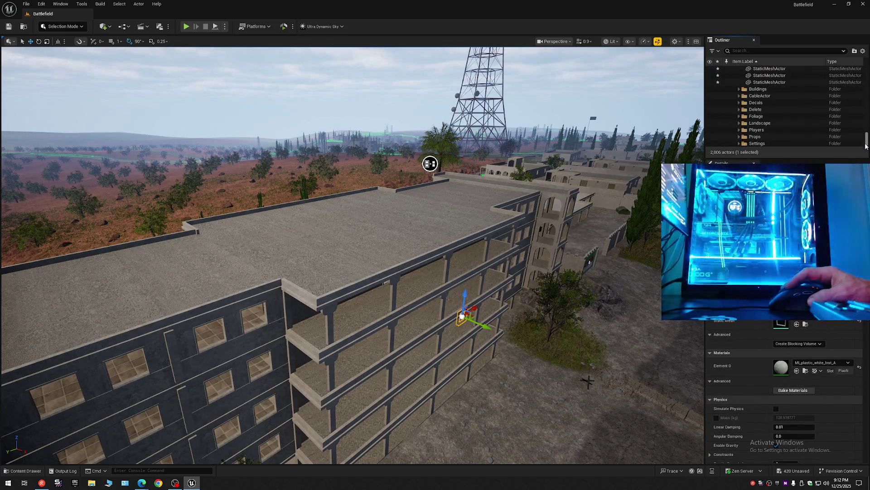
{"action": "left_click", "coordinate": [770, 82], "text": "shift"}
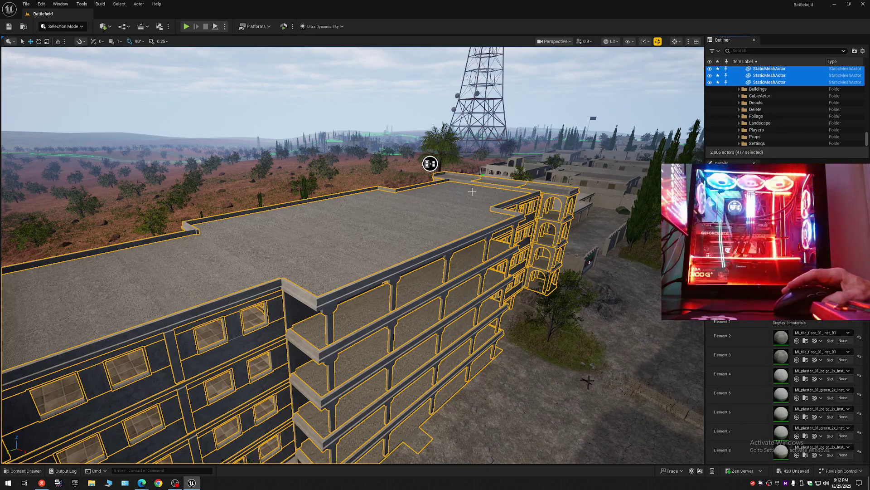
{"action": "key", "text": "f"}
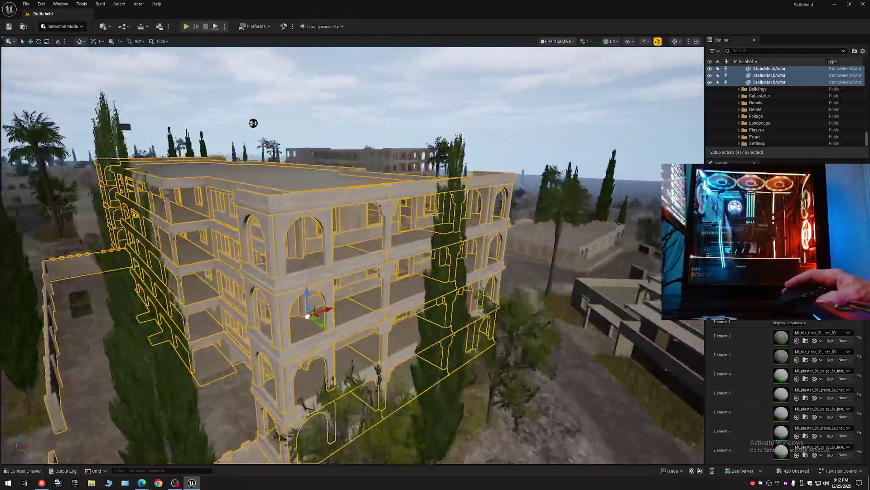
{"action": "scroll", "coordinate": [492, 120], "scroll_direction": "up", "scroll_amount": 2}
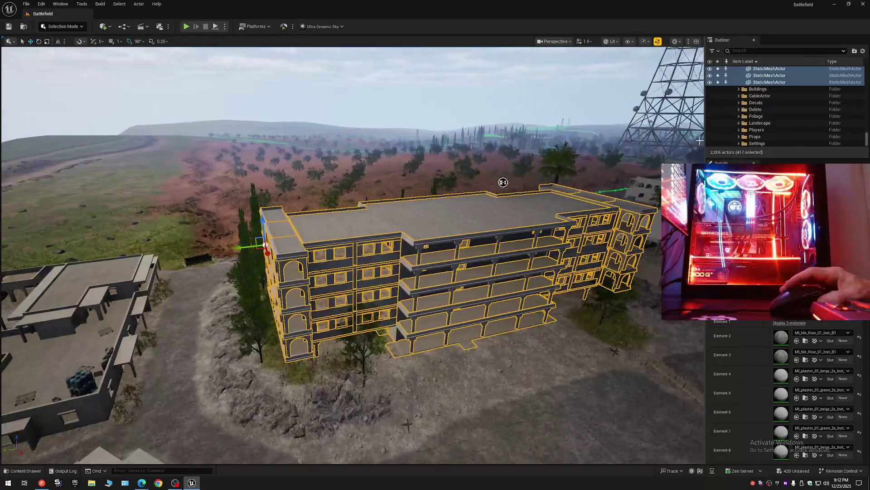
{"action": "left_click", "coordinate": [710, 83]}
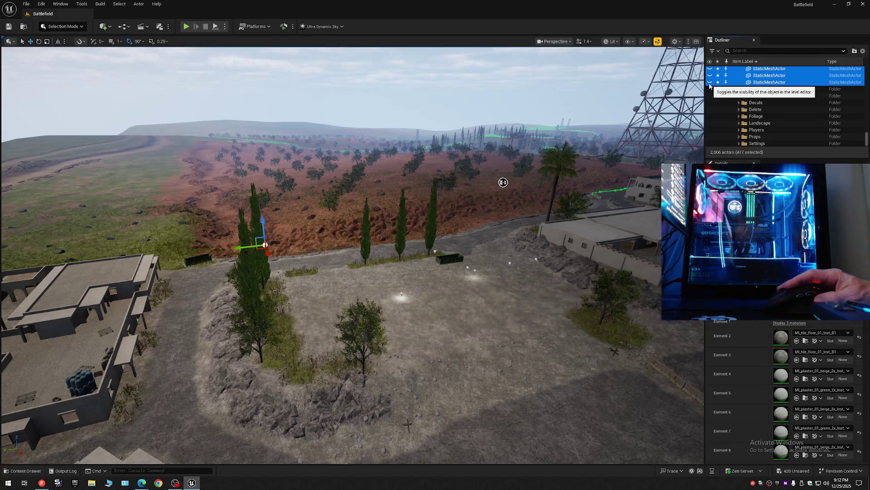
{"action": "left_click", "coordinate": [710, 83]}
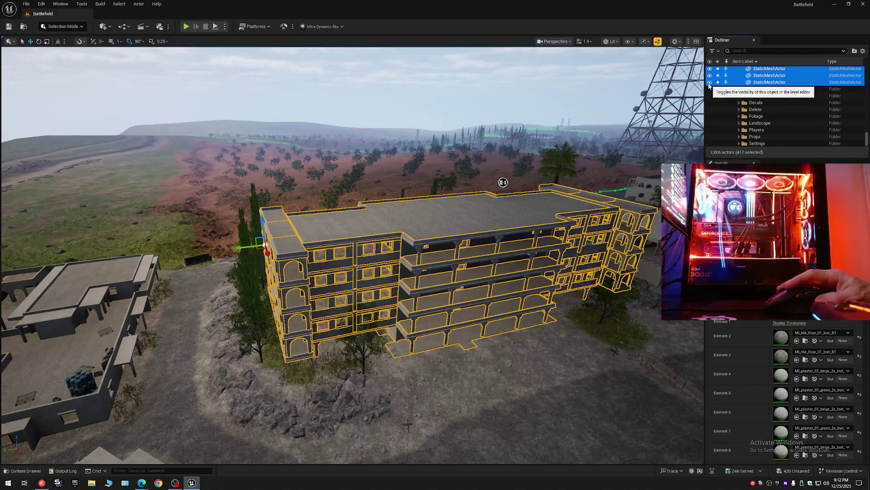
{"action": "left_click", "coordinate": [710, 83]}
{"action": "left_click", "coordinate": [709, 83]}
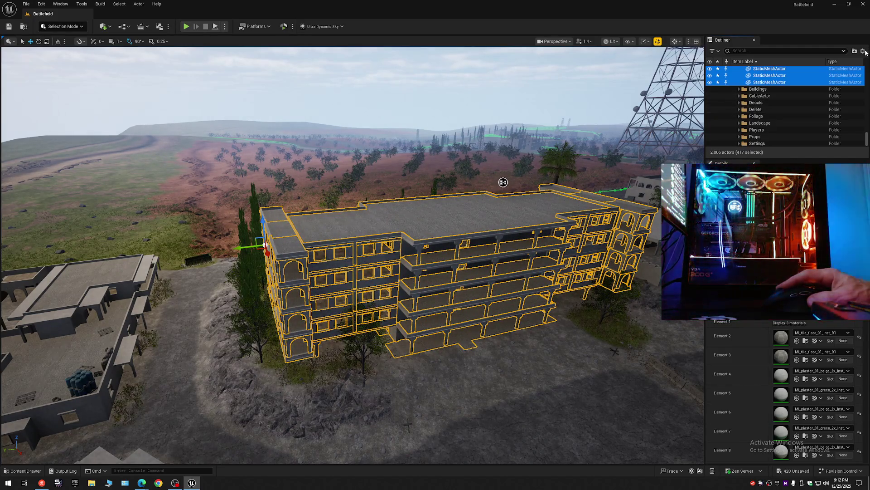
{"action": "left_click", "coordinate": [864, 51]}
{"action": "left_click", "coordinate": [805, 85]}
{"action": "left_click", "coordinate": [746, 80]}
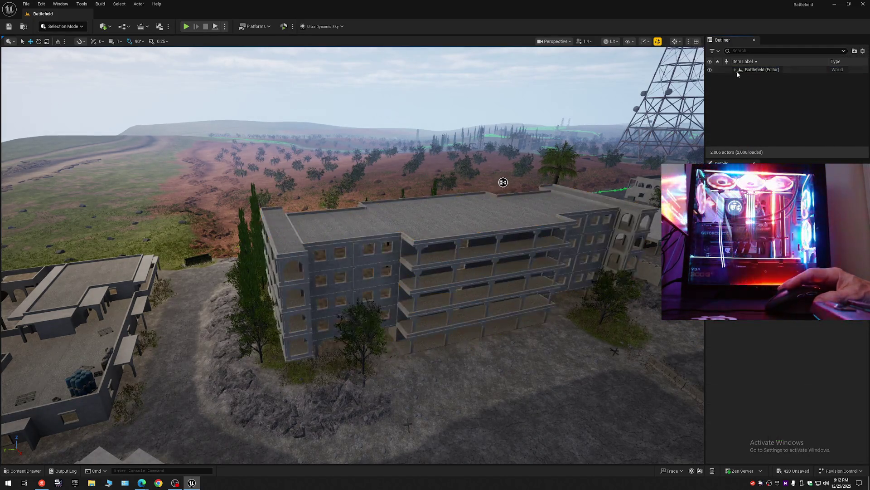
- Create a folder named Bal and nest it inside folder 1
{"action": "left_click", "coordinate": [734, 69]}
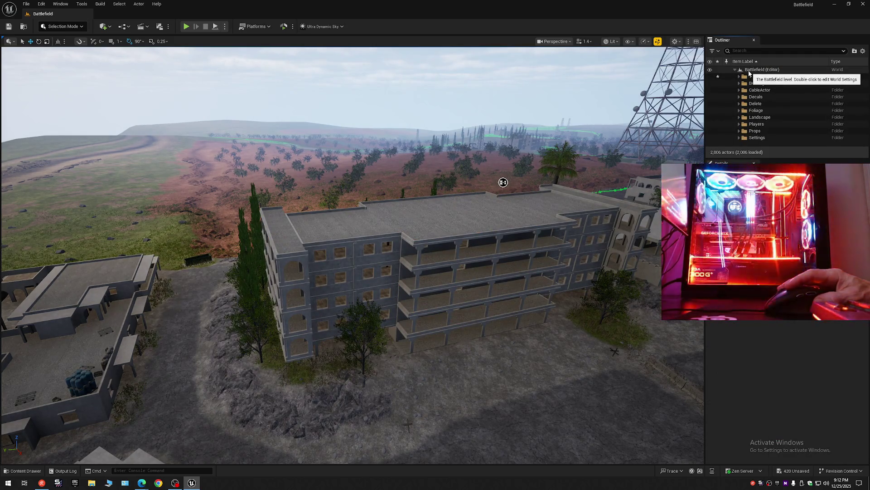
{"action": "right_click", "coordinate": [749, 70]}
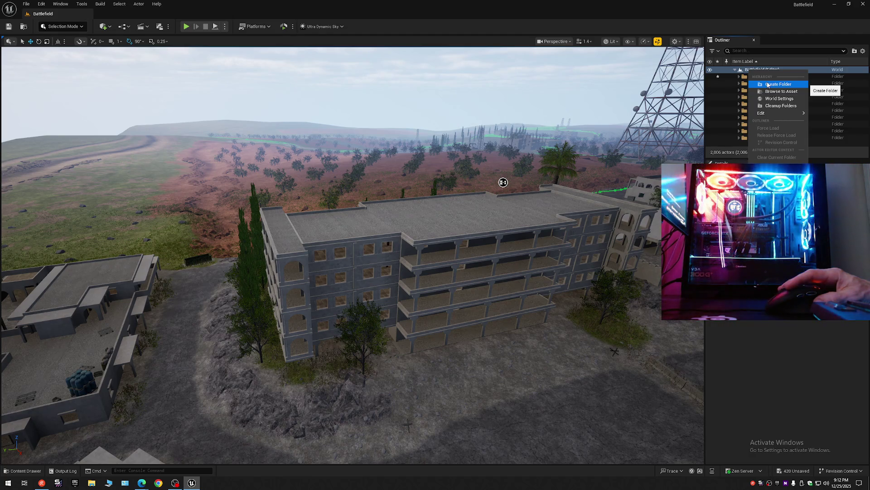
{"action": "left_click", "coordinate": [768, 85]}
{"action": "type", "text": "Bal"}
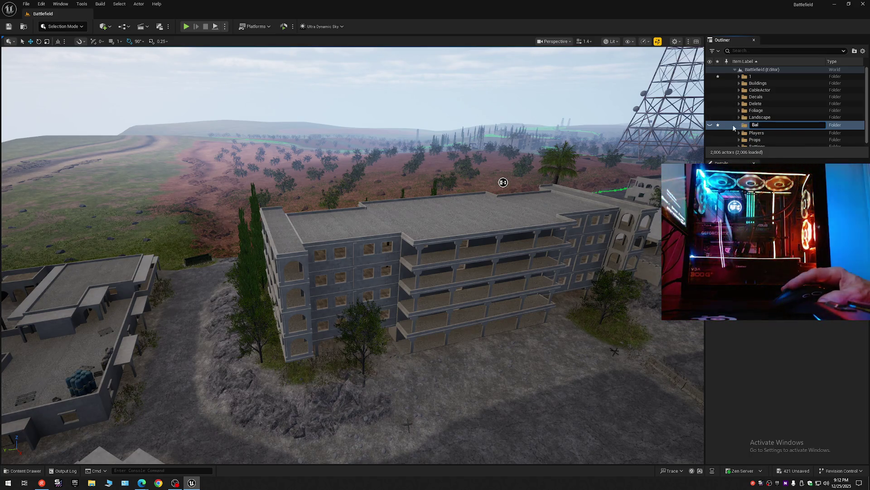
{"action": "key", "text": "Return"}
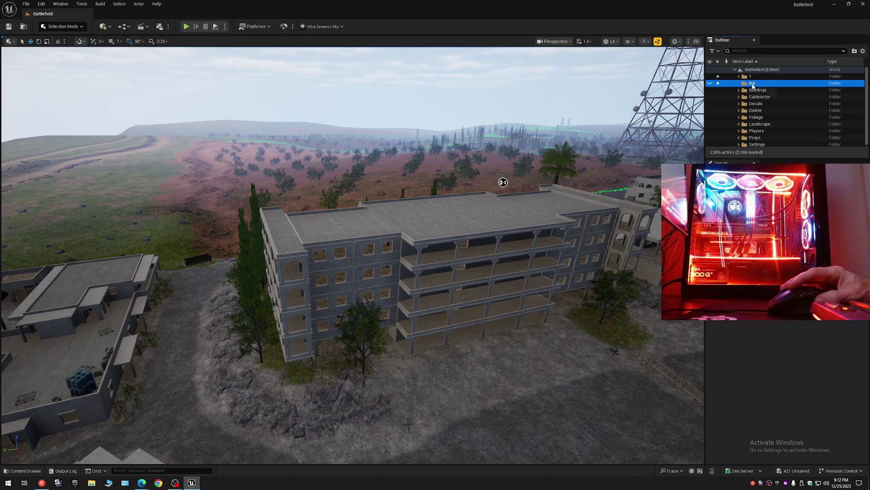
{"action": "left_click_drag", "start_coordinate": [749, 77], "coordinate": [749, 78]}
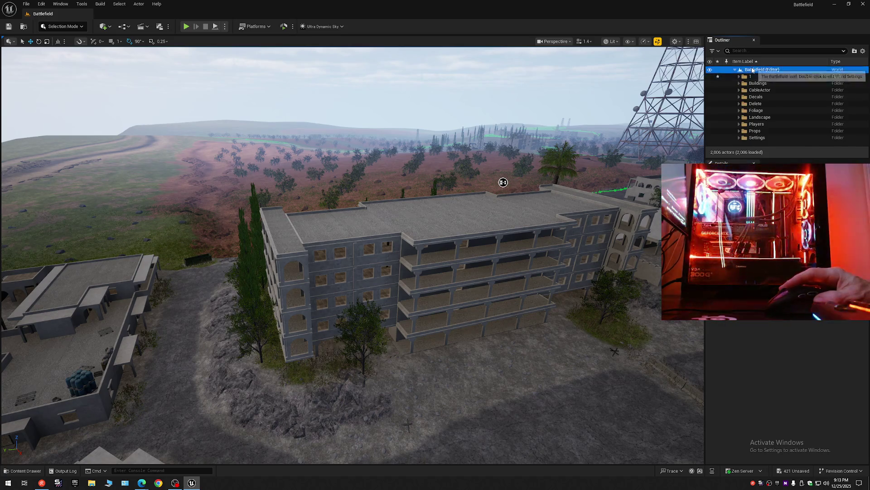
- Create a Walls folder inside folder 1, then collapse the tree and expand the level
{"action": "right_click", "coordinate": [753, 69]}
{"action": "left_click", "coordinate": [757, 83]}
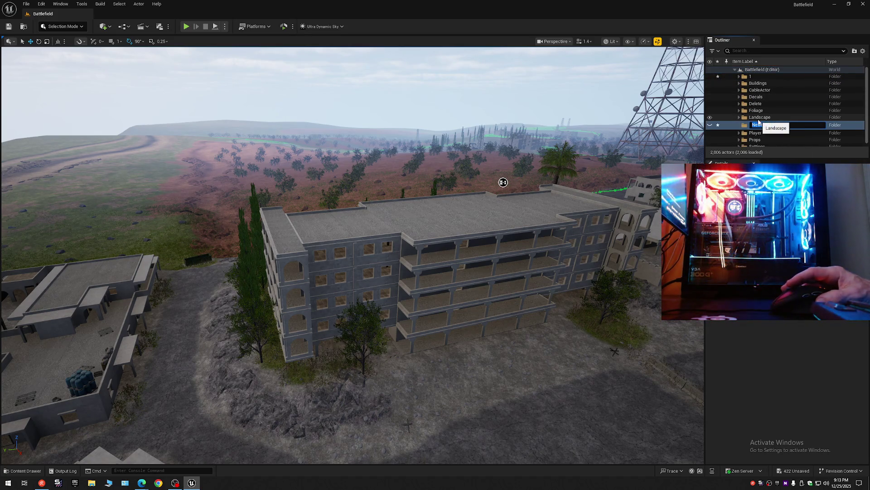
{"action": "type", "text": "Walls"}
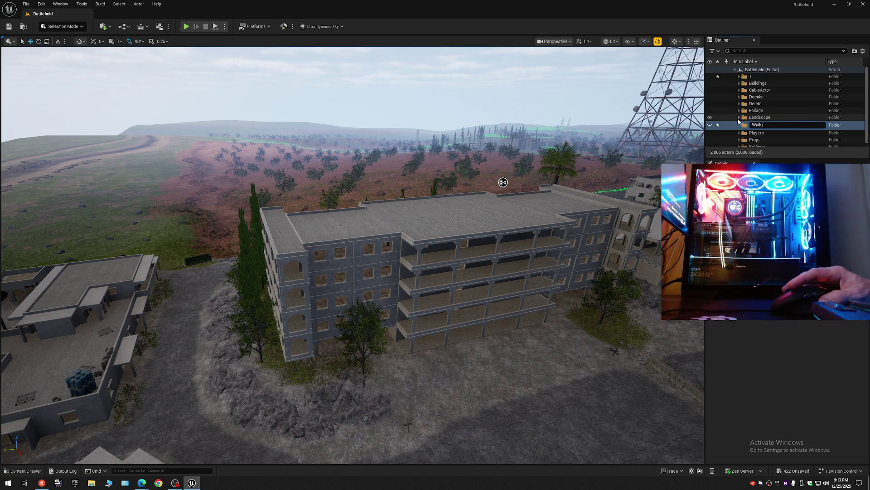
{"action": "key", "text": "Return"}
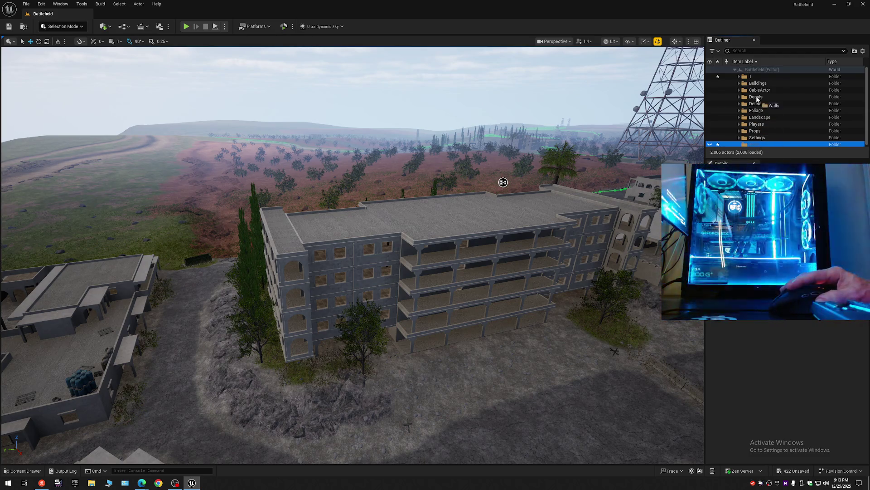
{"action": "left_click_drag", "start_coordinate": [751, 78], "coordinate": [751, 77]}
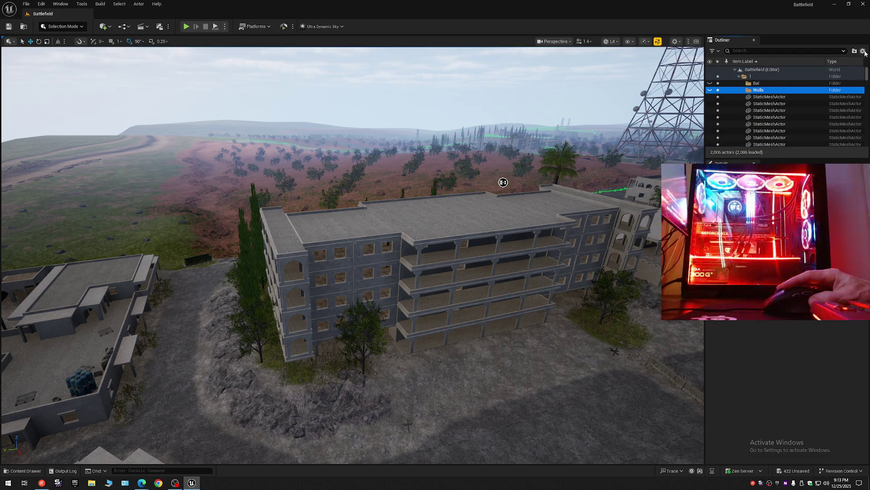
{"action": "left_click", "coordinate": [863, 51]}
{"action": "left_click", "coordinate": [776, 90]}
{"action": "left_click", "coordinate": [735, 70]}
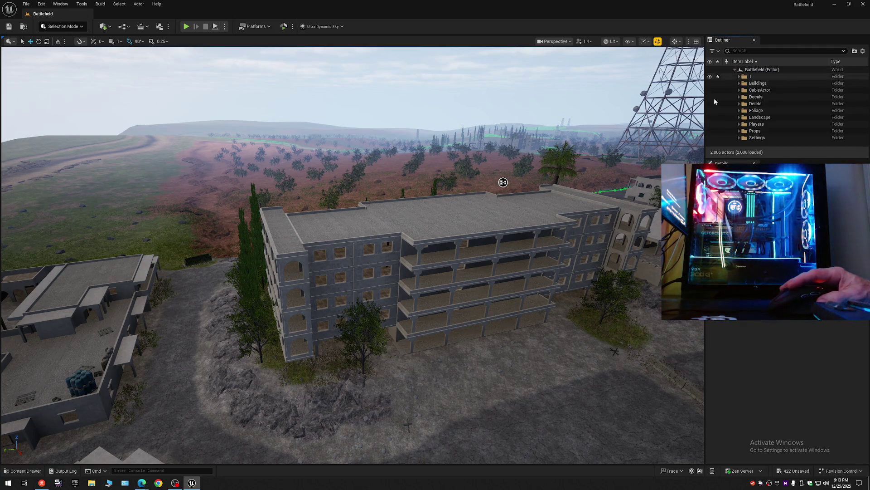
- Hide the Foliage folder and fly around the apartment building to inspect its bare pieces
{"action": "left_click_drag", "start_coordinate": [503, 182], "coordinate": [553, 151]}
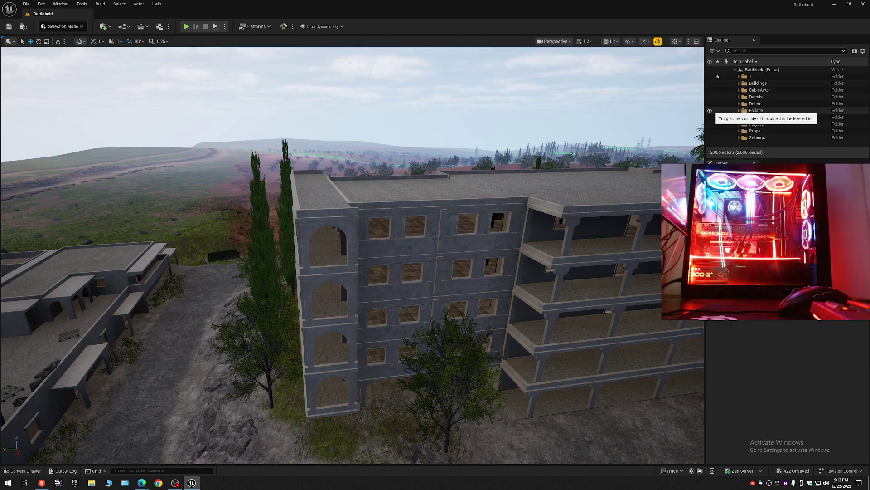
{"action": "left_click", "coordinate": [710, 111]}
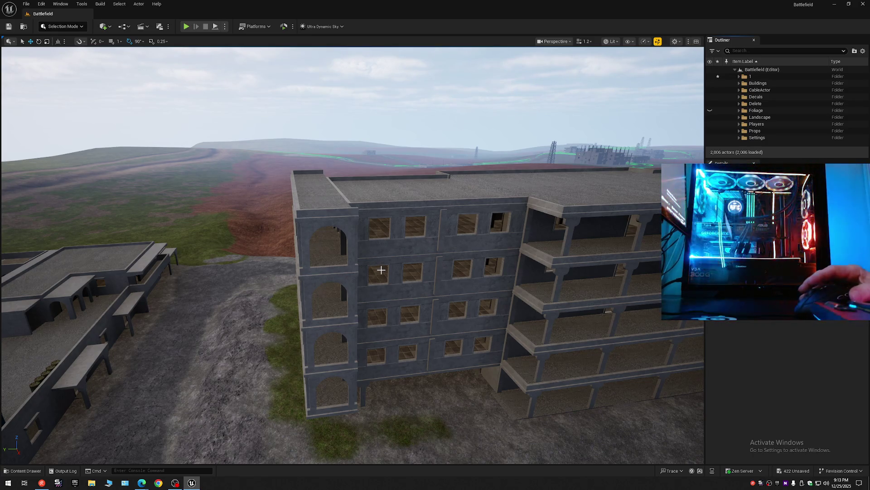
{"action": "mouse_move", "coordinate": [374, 272]}
{"action": "left_mouse_down"}
{"action": "mouse_move", "coordinate": [521, 204]}
{"action": "mouse_move", "coordinate": [641, 126]}
{"action": "mouse_move", "coordinate": [685, 107]}
{"action": "mouse_move", "coordinate": [691, 117]}
{"action": "mouse_move", "coordinate": [632, 144]}
{"action": "mouse_move", "coordinate": [611, 166]}
{"action": "mouse_move", "coordinate": [597, 122]}
{"action": "mouse_move", "coordinate": [380, 274]}
{"action": "left_mouse_up"}
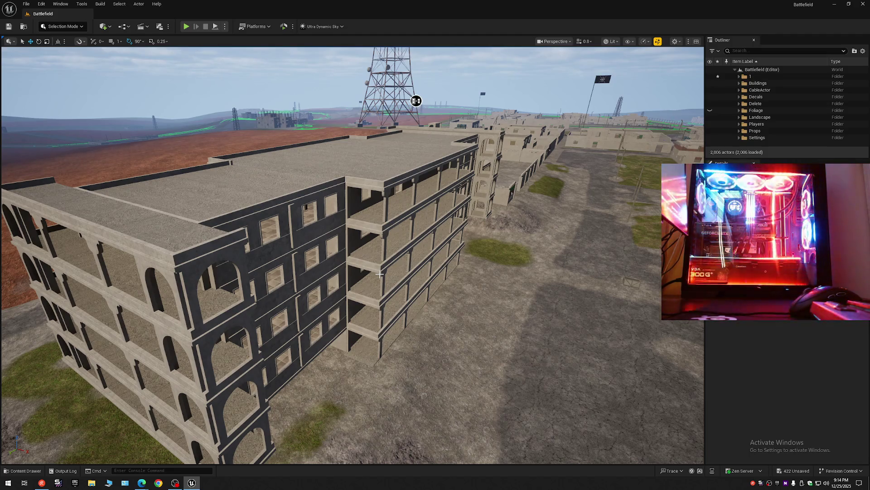
{"action": "left_click", "coordinate": [192, 302]}
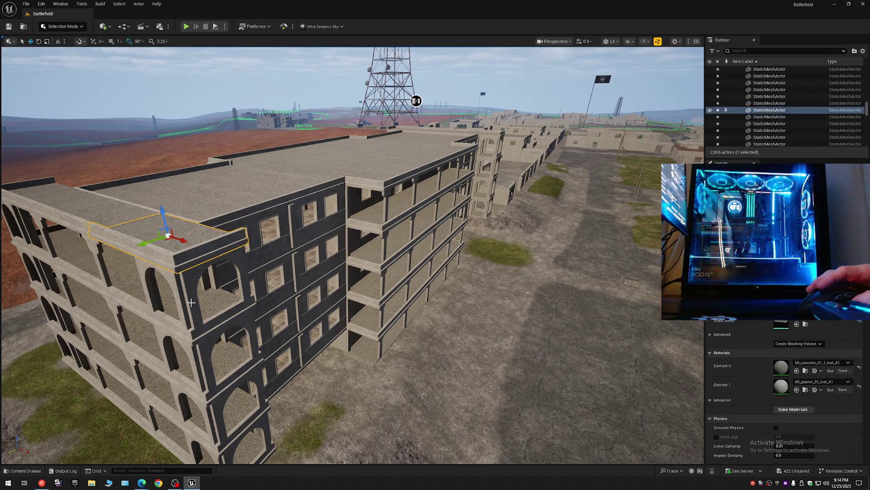
{"action": "key", "text": "End"}
{"action": "key", "text": "End"}
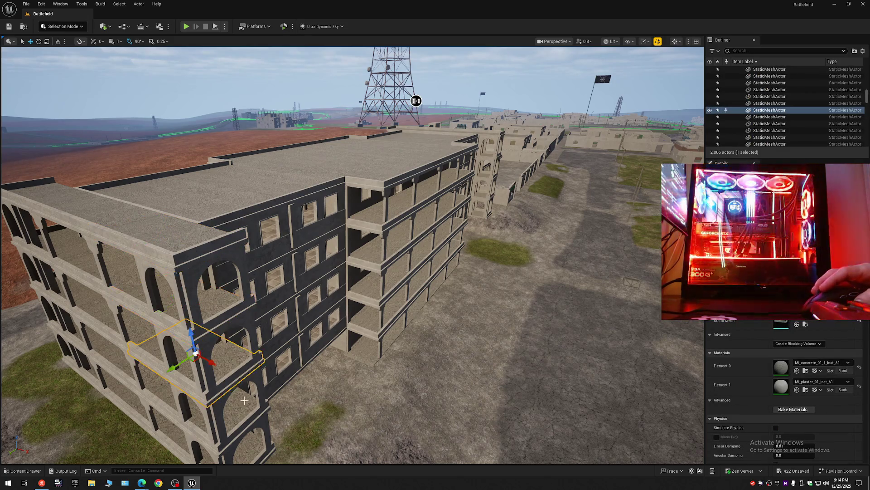
{"action": "key", "text": "End"}
{"action": "key", "text": "End"}
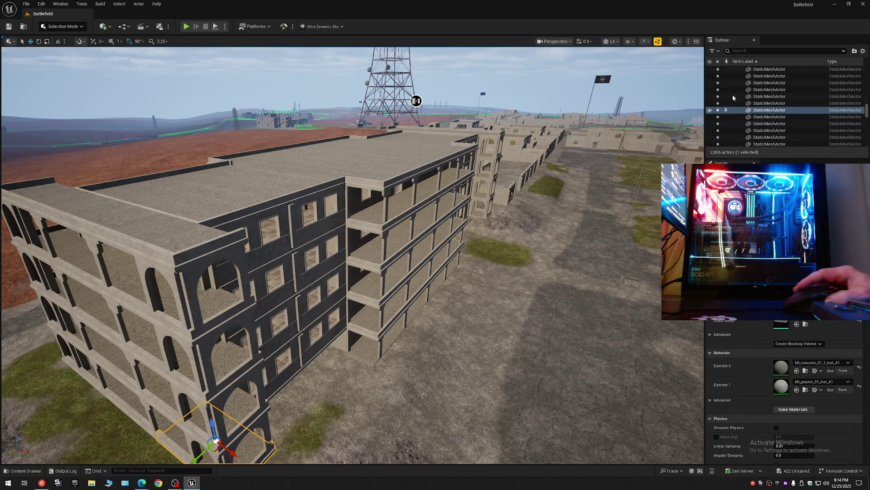
{"action": "left_click", "coordinate": [862, 51]}
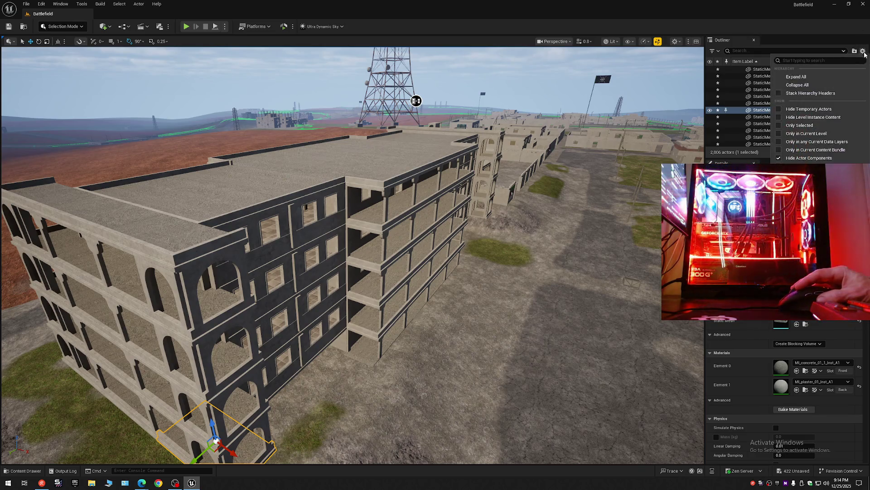
{"action": "left_click", "coordinate": [803, 86]}
{"action": "left_click", "coordinate": [735, 70]}
{"action": "left_click", "coordinate": [735, 70]}
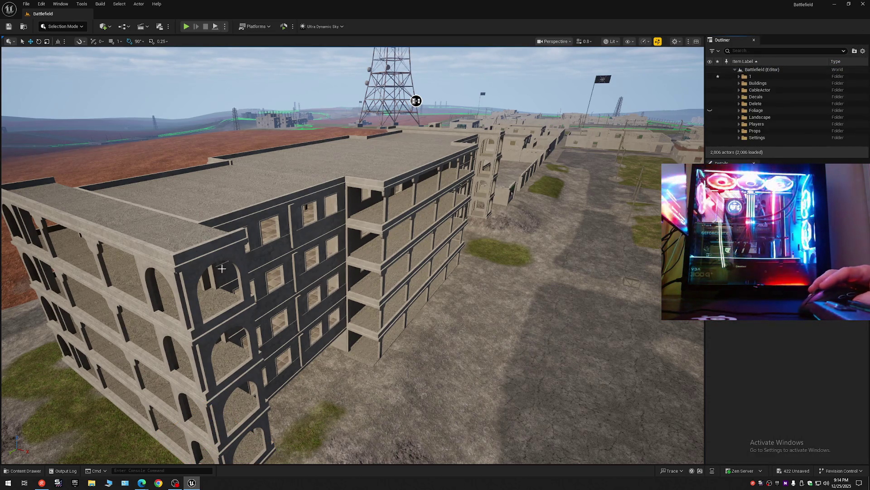
{"action": "left_click", "coordinate": [185, 274]}
{"action": "left_click", "coordinate": [182, 285]}
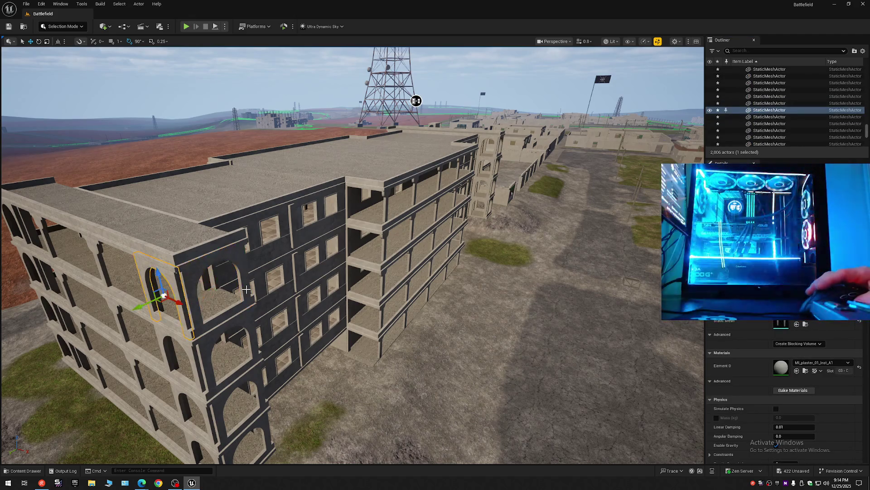
{"action": "mouse_move", "coordinate": [336, 279]}
{"action": "left_mouse_down"}
{"action": "mouse_move", "coordinate": [336, 254]}
{"action": "mouse_move", "coordinate": [370, 278]}
{"action": "mouse_move", "coordinate": [239, 196]}
{"action": "left_mouse_up"}
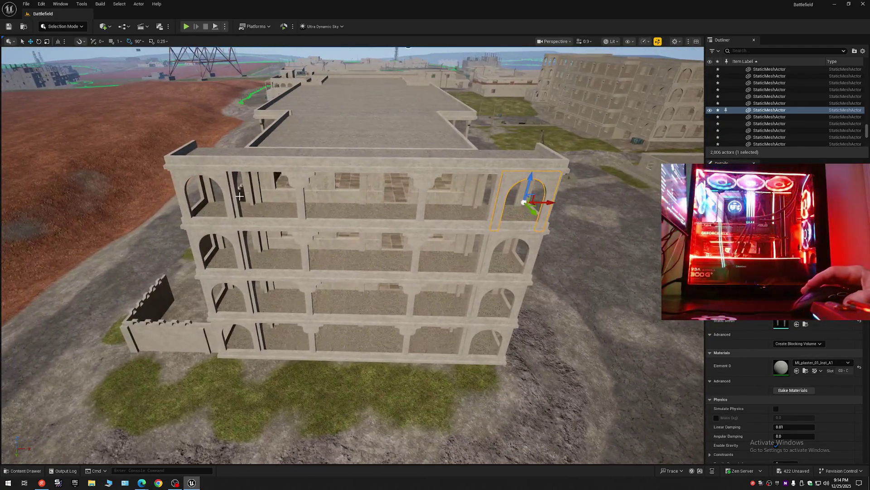
{"action": "left_click", "coordinate": [249, 155]}
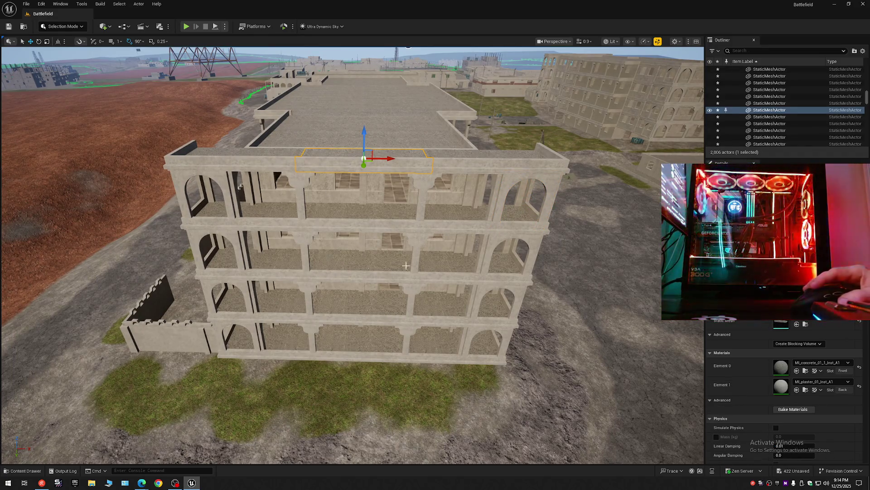
{"action": "left_click_drag", "start_coordinate": [390, 333], "coordinate": [335, 324]}
{"action": "mouse_move", "coordinate": [404, 309]}
{"action": "left_mouse_down"}
{"action": "mouse_move", "coordinate": [404, 317]}
{"action": "mouse_move", "coordinate": [404, 308]}
{"action": "left_mouse_up"}
{"action": "left_click", "coordinate": [381, 247]}
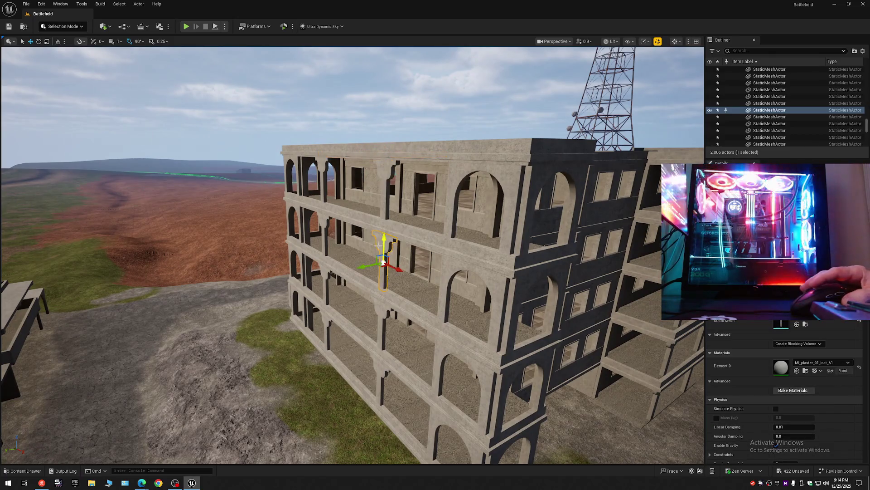
{"action": "left_click", "coordinate": [325, 227]}
{"action": "left_click", "coordinate": [304, 219]}
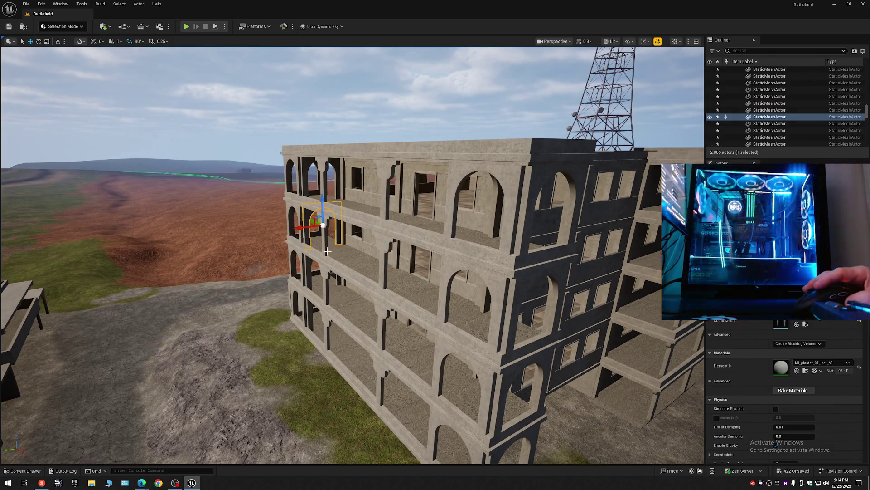
{"action": "left_click", "coordinate": [341, 267]}
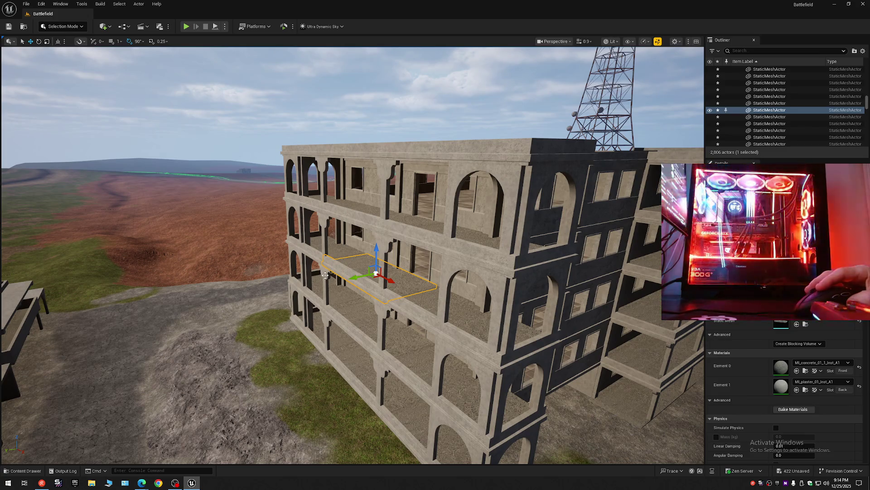
{"action": "left_click", "coordinate": [325, 275]}
{"action": "left_click", "coordinate": [407, 252]}
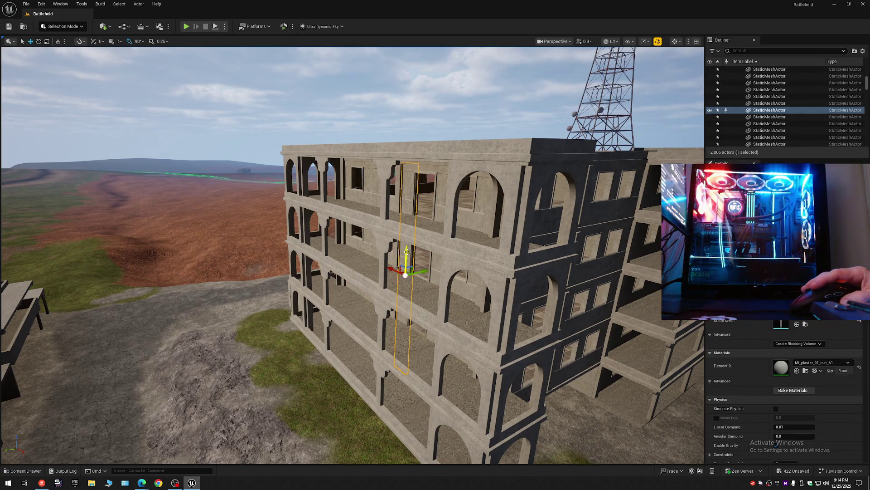
{"action": "left_click", "coordinate": [368, 249]}
{"action": "left_click", "coordinate": [407, 221]}
{"action": "left_click", "coordinate": [436, 214]}
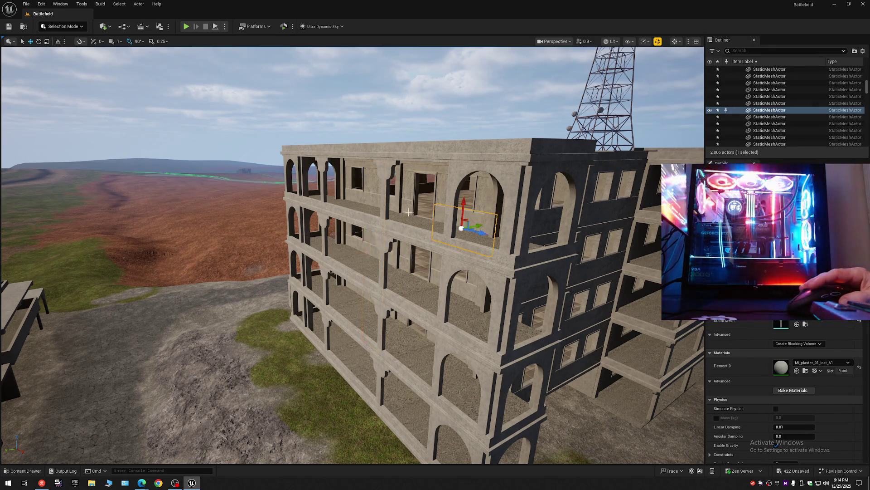
{"action": "left_click", "coordinate": [410, 197]}
{"action": "left_click", "coordinate": [425, 171]}
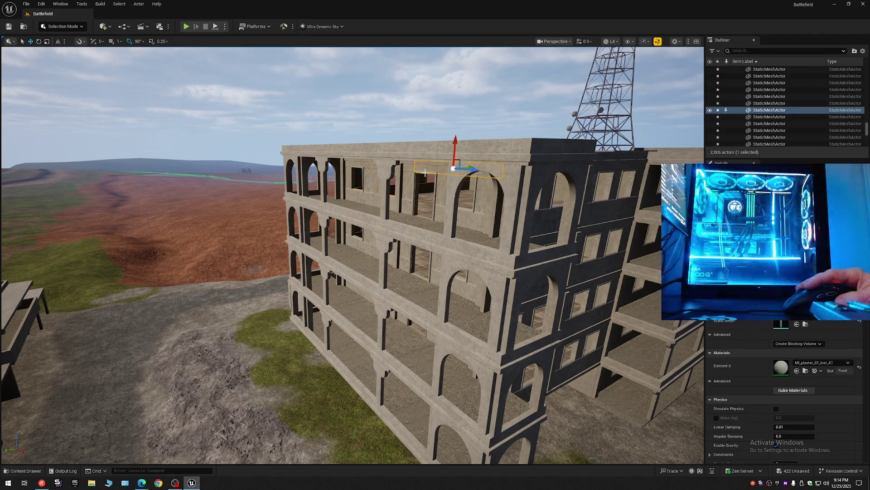
{"action": "mouse_move", "coordinate": [458, 274]}
{"action": "left_mouse_down"}
{"action": "mouse_move", "coordinate": [467, 213]}
{"action": "mouse_move", "coordinate": [435, 204]}
{"action": "mouse_move", "coordinate": [412, 303]}
{"action": "left_mouse_up"}
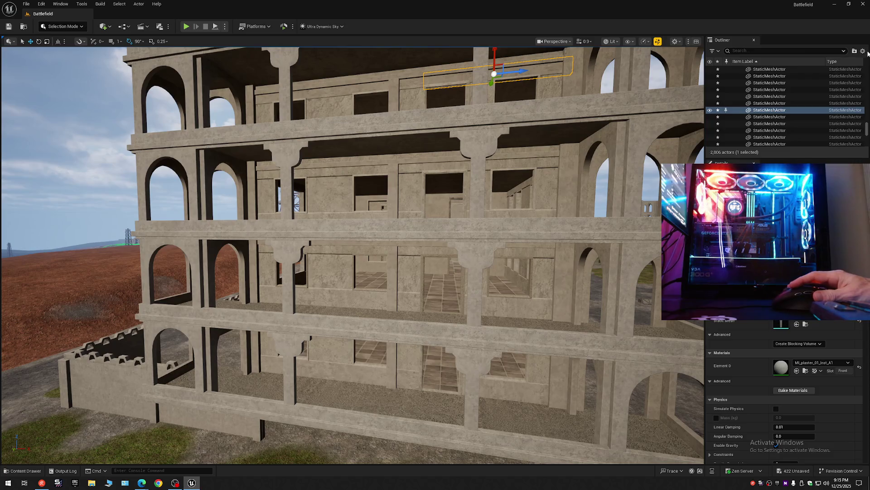
{"action": "left_click", "coordinate": [863, 50]}
{"action": "left_click", "coordinate": [795, 86]}
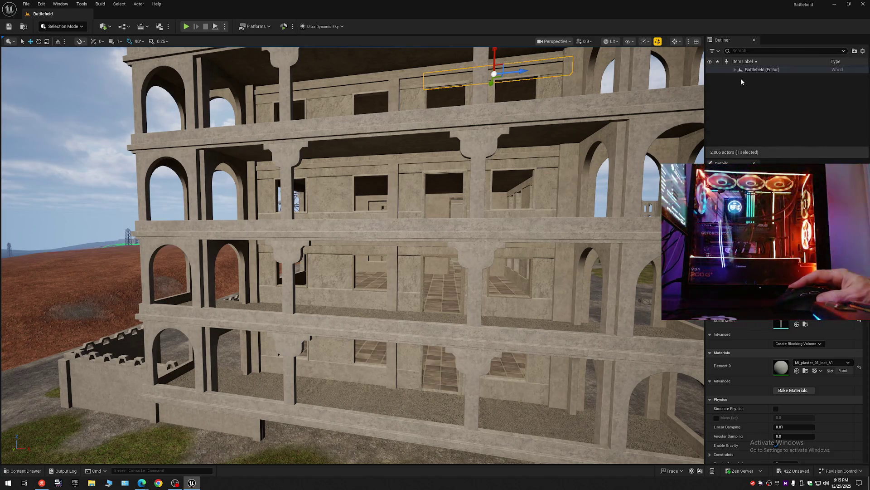
{"action": "left_click", "coordinate": [735, 70]}
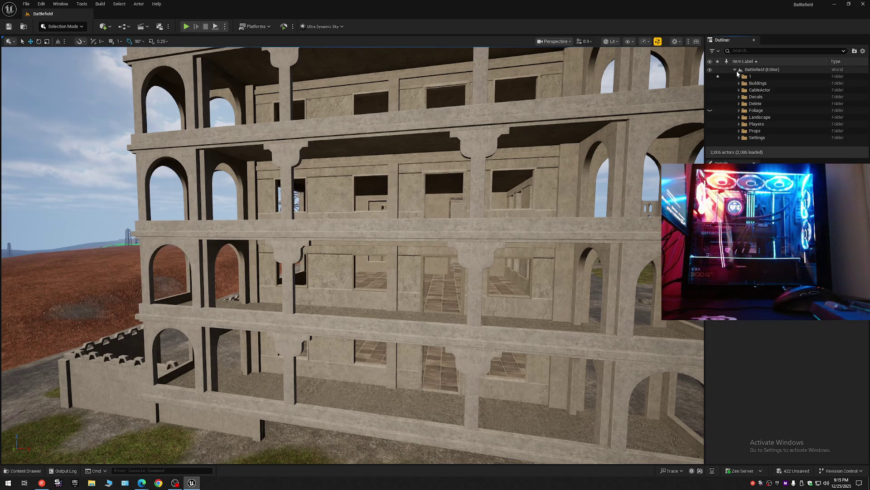
{"action": "left_click_drag", "start_coordinate": [493, 145], "coordinate": [444, 154]}
{"action": "mouse_move", "coordinate": [671, 86]}
{"action": "left_mouse_down"}
{"action": "mouse_move", "coordinate": [642, 173]}
{"action": "mouse_move", "coordinate": [350, 54]}
{"action": "mouse_move", "coordinate": [360, 92]}
{"action": "left_mouse_up"}
{"action": "left_click", "coordinate": [453, 275]}
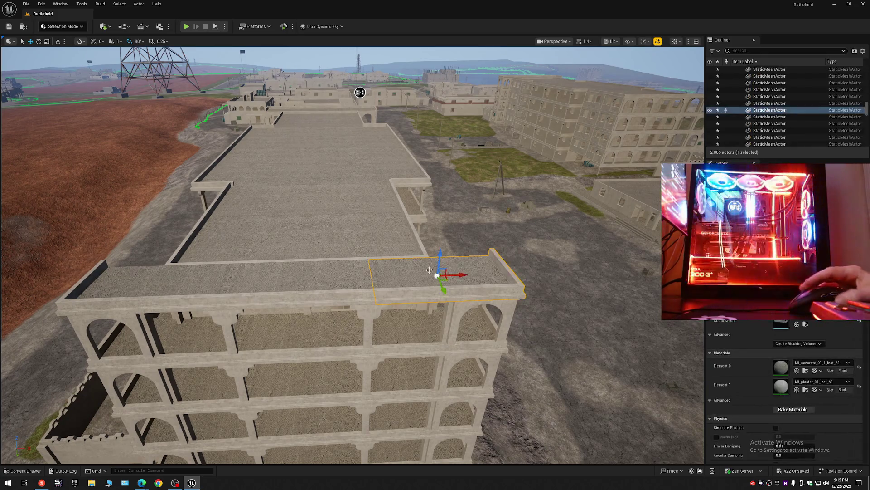
- Ctrl-add the roof parapets and every floor slab, top to bottom, to the selection
{"action": "left_click", "coordinate": [224, 281], "text": "ctrl"}
{"action": "left_click", "coordinate": [159, 285], "text": "ctrl"}
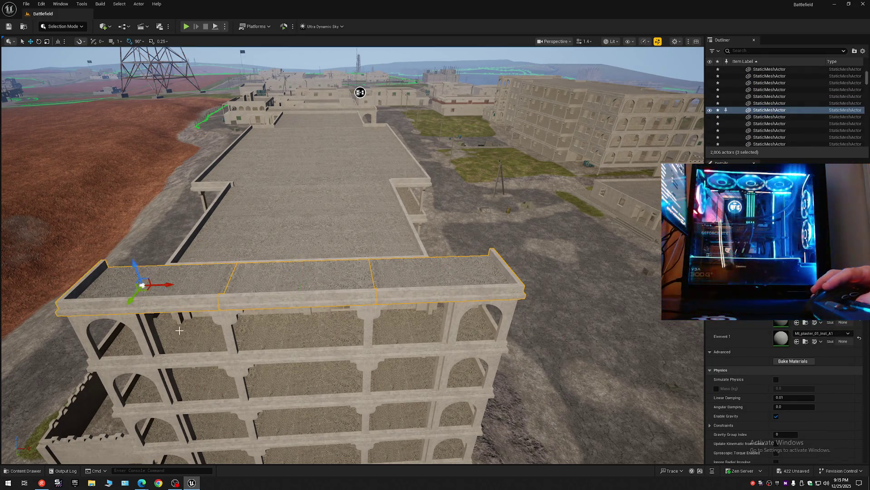
{"action": "left_click", "coordinate": [179, 338], "text": "ctrl"}
{"action": "left_click", "coordinate": [345, 335], "text": "ctrl"}
{"action": "left_click", "coordinate": [399, 331], "text": "ctrl"}
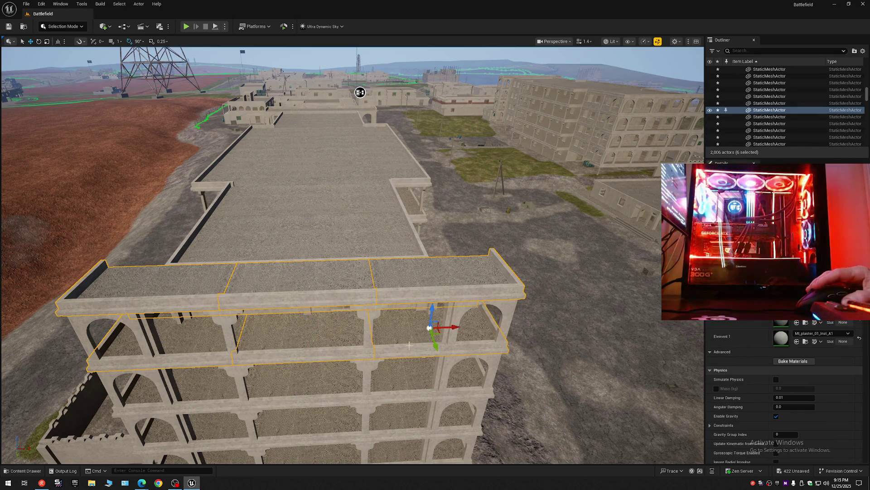
{"action": "left_click", "coordinate": [435, 372], "text": "ctrl"}
{"action": "left_click", "coordinate": [317, 385], "text": "ctrl"}
{"action": "left_click", "coordinate": [203, 400], "text": "ctrl"}
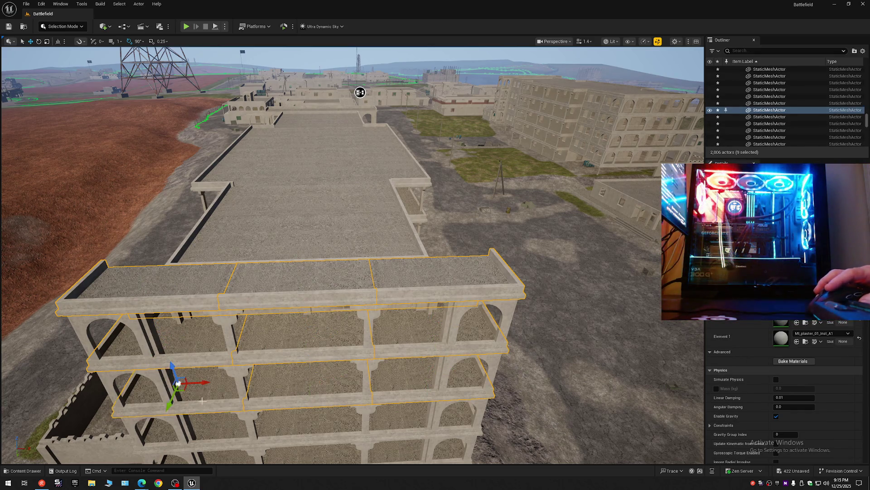
{"action": "left_click", "coordinate": [213, 430], "text": "ctrl"}
{"action": "left_click", "coordinate": [327, 428], "text": "ctrl"}
{"action": "left_click", "coordinate": [405, 436], "text": "ctrl"}
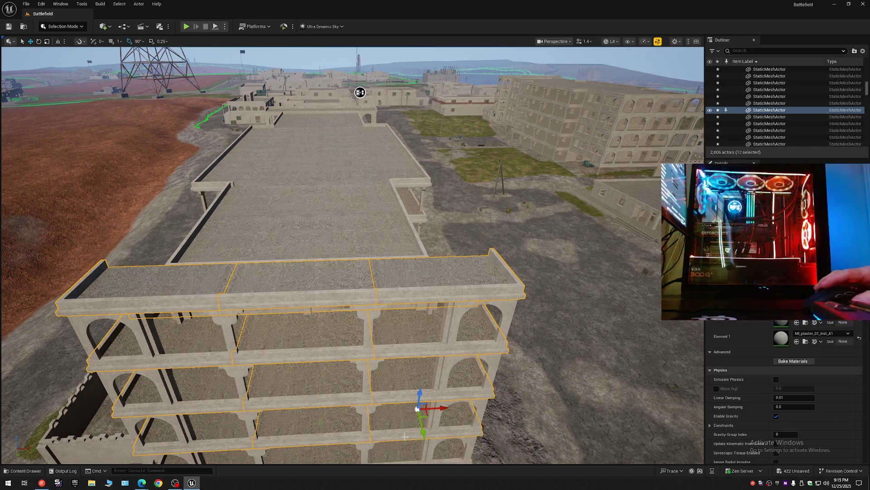
{"action": "left_click", "coordinate": [389, 454], "text": "ctrl"}
{"action": "left_click", "coordinate": [320, 456], "text": "ctrl"}
{"action": "left_click", "coordinate": [219, 457], "text": "ctrl"}
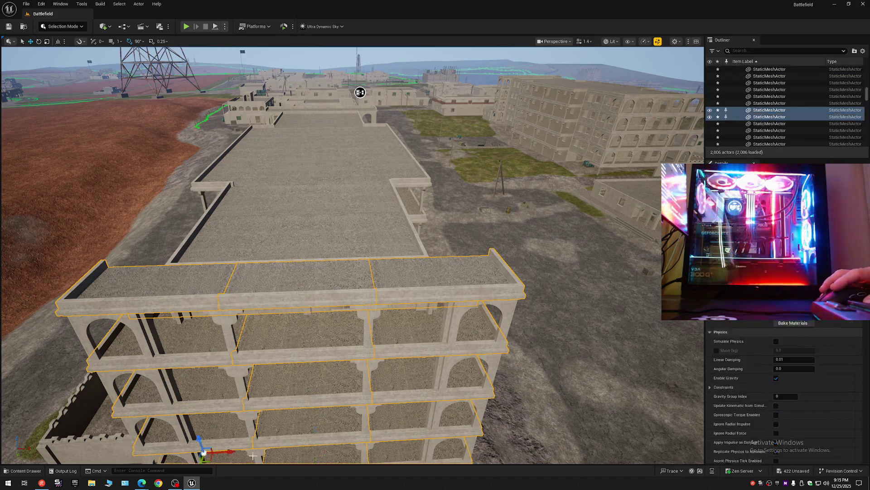
{"action": "left_click_drag", "start_coordinate": [322, 387], "coordinate": [304, 381]}
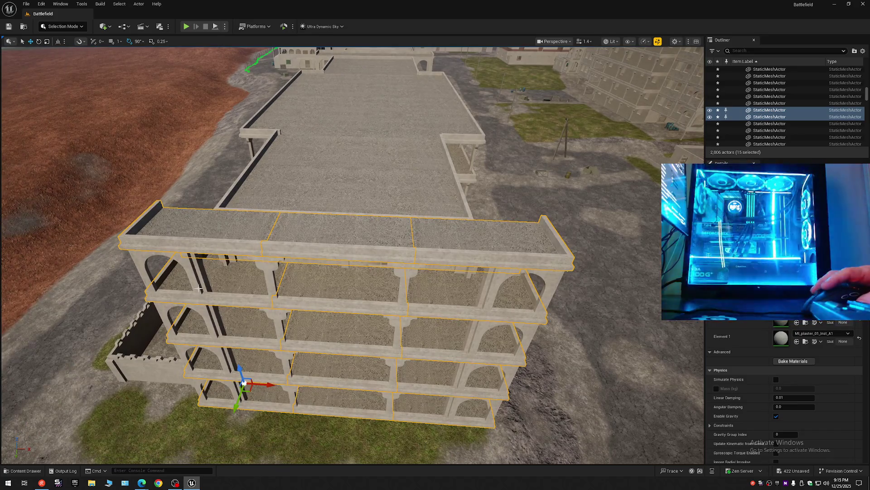
- Add the front arch walls and column pieces on every floor to the selection
{"action": "left_click", "coordinate": [147, 271], "text": "ctrl"}
{"action": "left_click", "coordinate": [169, 323], "text": "ctrl"}
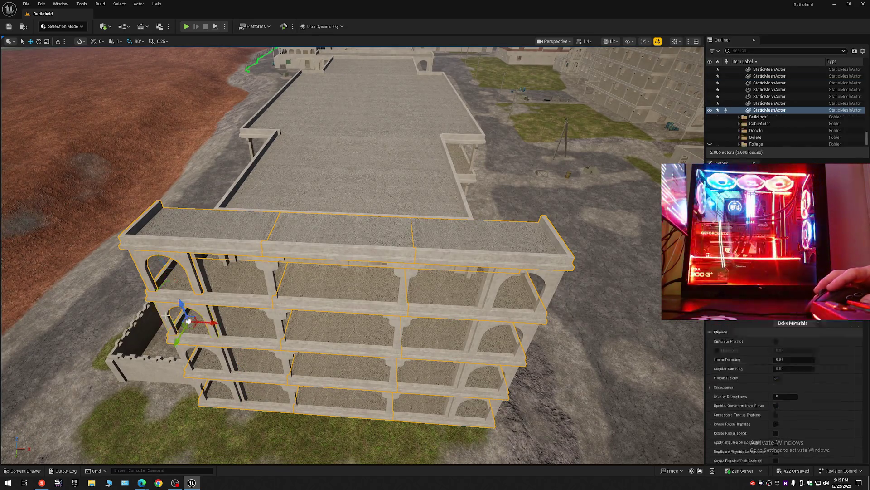
{"action": "left_click", "coordinate": [193, 359], "text": "ctrl"}
{"action": "left_click", "coordinate": [213, 387], "text": "ctrl"}
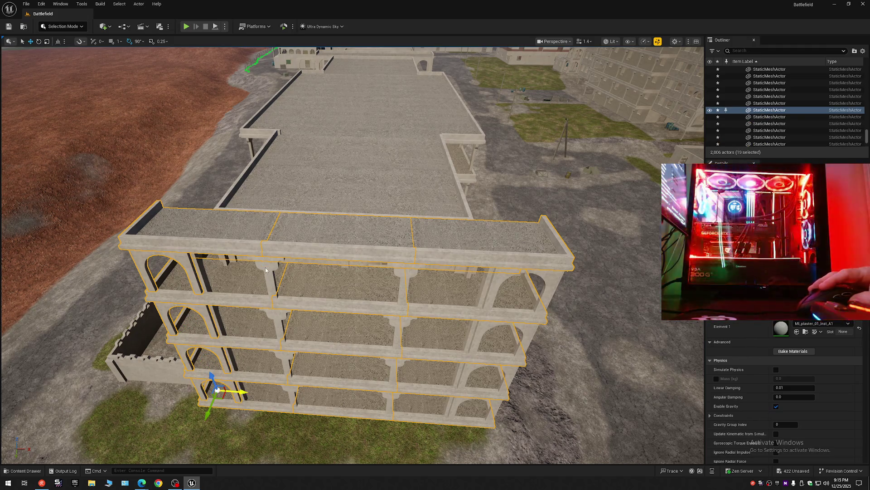
{"action": "left_click", "coordinate": [262, 280], "text": "ctrl"}
{"action": "left_click", "coordinate": [407, 275], "text": "ctrl"}
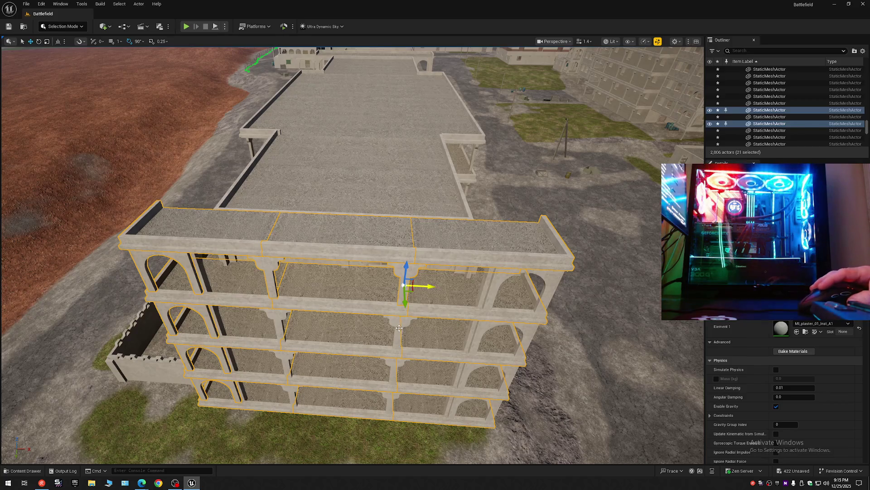
{"action": "left_click", "coordinate": [399, 327], "text": "ctrl"}
{"action": "left_click", "coordinate": [275, 314], "text": "ctrl"}
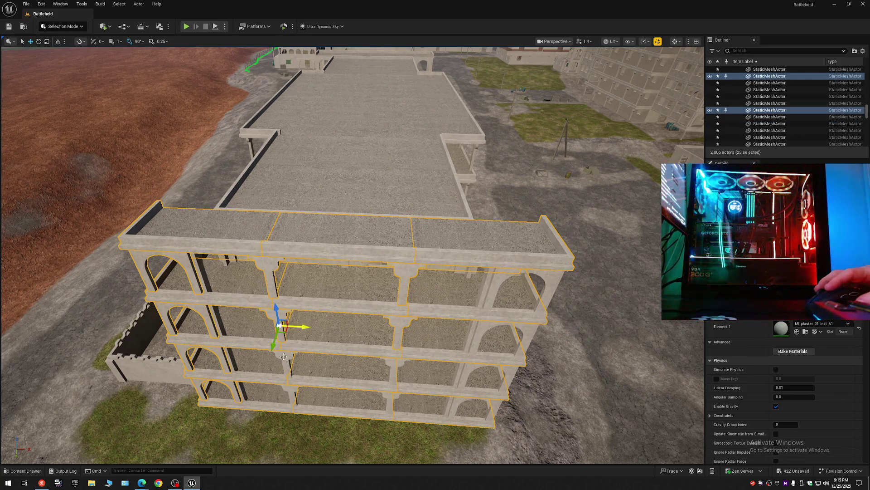
{"action": "left_click", "coordinate": [284, 356], "text": "ctrl"}
{"action": "left_click", "coordinate": [290, 388], "text": "ctrl"}
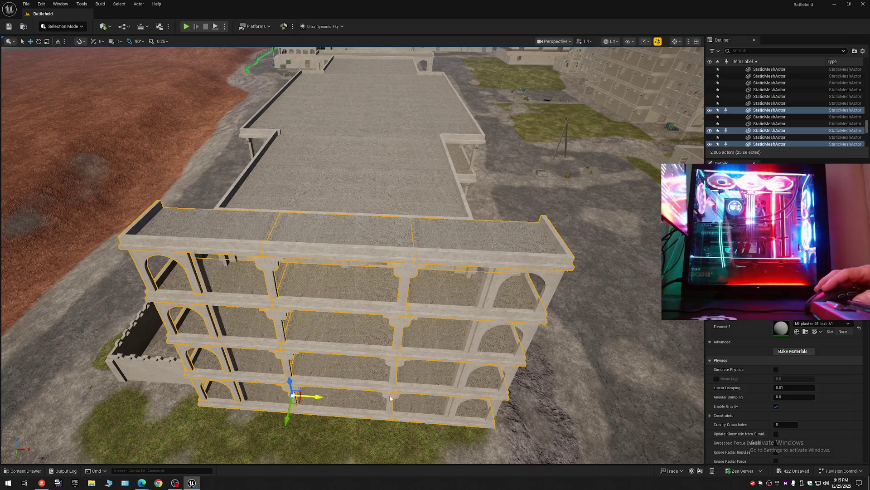
{"action": "left_click", "coordinate": [390, 398], "text": "ctrl"}
{"action": "left_click", "coordinate": [448, 380], "text": "ctrl"}
{"action": "left_click", "coordinate": [455, 404], "text": "ctrl"}
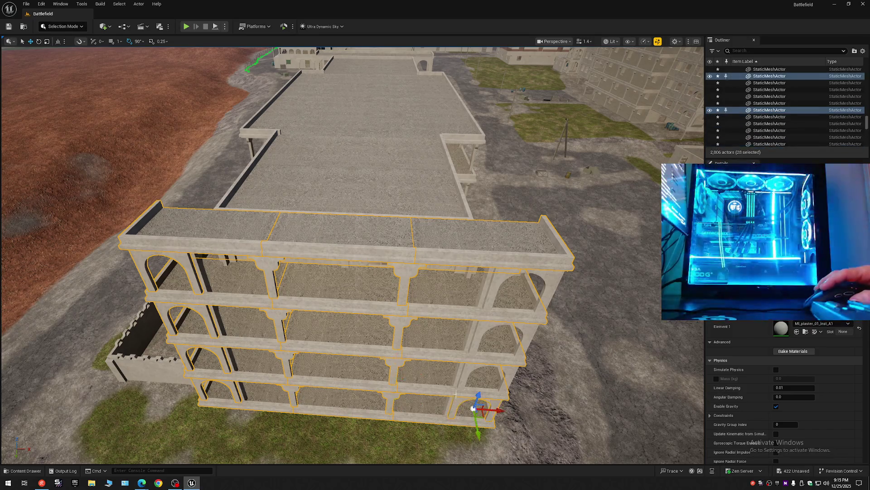
{"action": "left_click", "coordinate": [480, 379], "text": "ctrl"}
{"action": "left_click", "coordinate": [489, 335], "text": "ctrl"}
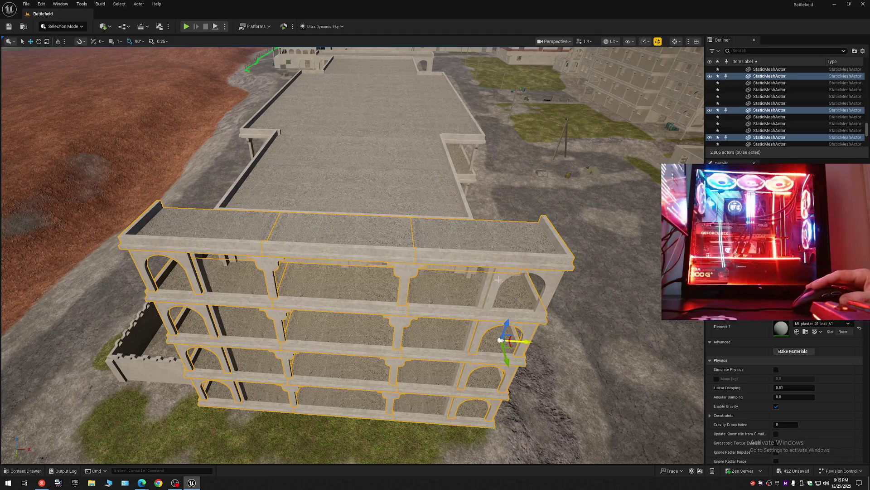
{"action": "left_click", "coordinate": [498, 280], "text": "ctrl"}
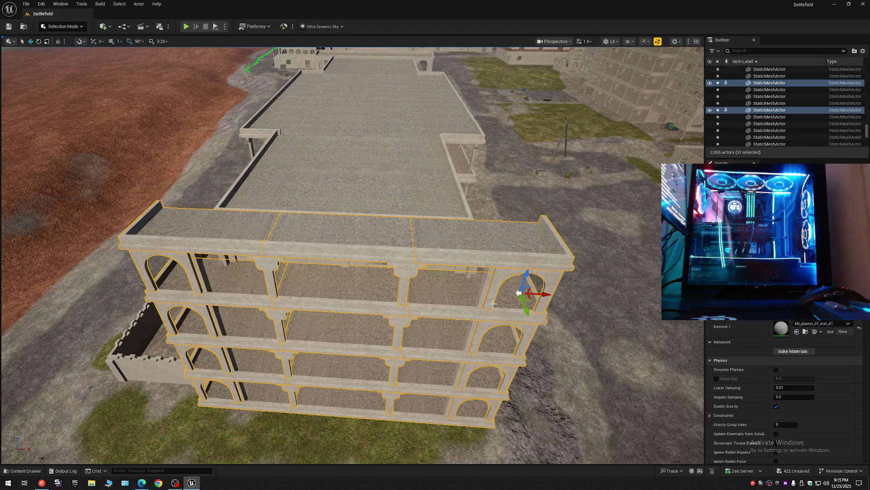
- Orbit to the building's side and add its stacked arch pieces, completing 39 pieces
{"action": "left_click_drag", "start_coordinate": [412, 303], "coordinate": [349, 272]}
{"action": "left_click_drag", "start_coordinate": [407, 380], "coordinate": [406, 380]}
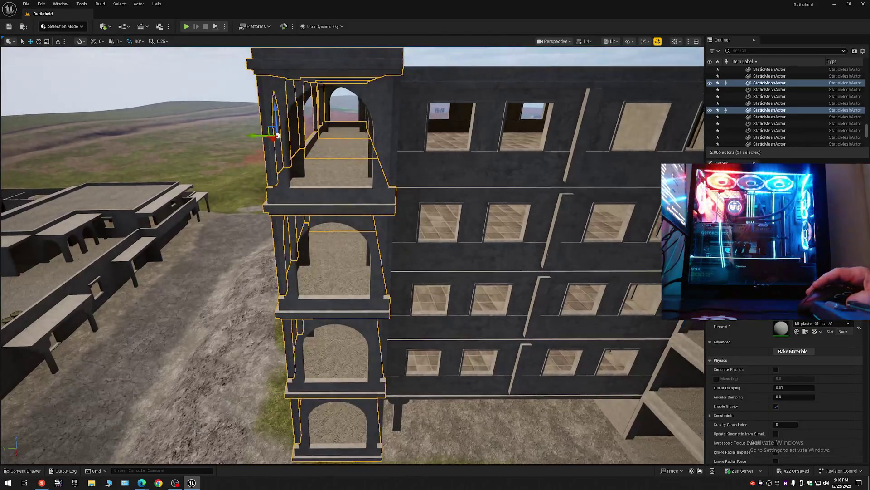
{"action": "left_click", "coordinate": [372, 411], "text": "ctrl"}
{"action": "left_click", "coordinate": [375, 335], "text": "ctrl"}
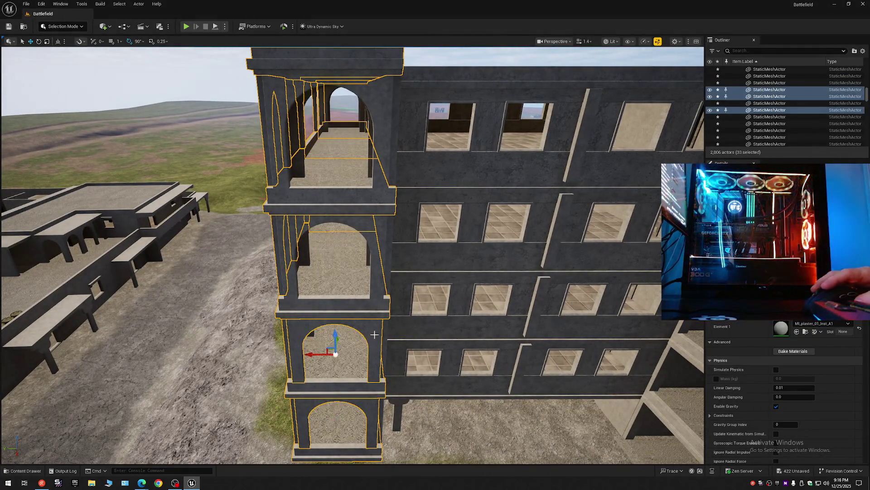
{"action": "left_click", "coordinate": [378, 253], "text": "ctrl"}
{"action": "left_click", "coordinate": [380, 127], "text": "ctrl"}
{"action": "left_click_drag", "start_coordinate": [380, 126], "coordinate": [380, 127]}
{"action": "left_click_drag", "start_coordinate": [403, 284], "coordinate": [404, 284]}
{"action": "left_click", "coordinate": [402, 425], "text": "ctrl"}
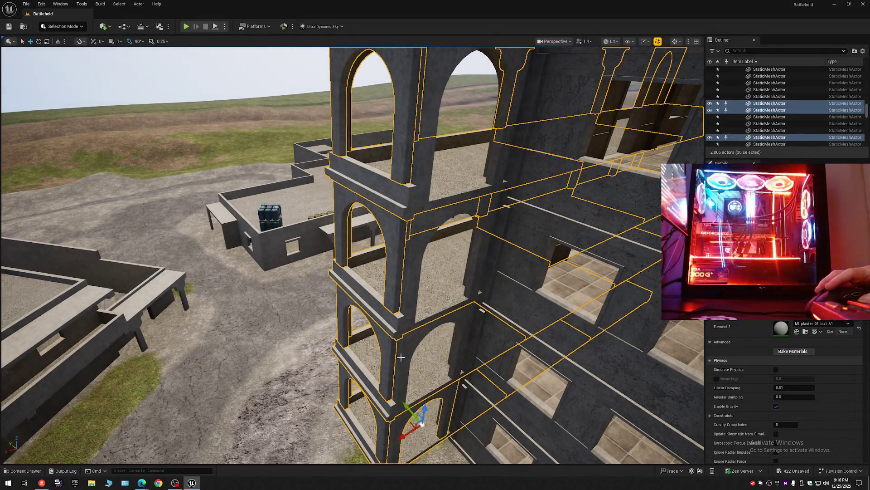
{"action": "left_click", "coordinate": [405, 346], "text": "ctrl"}
{"action": "left_click", "coordinate": [414, 249], "text": "ctrl"}
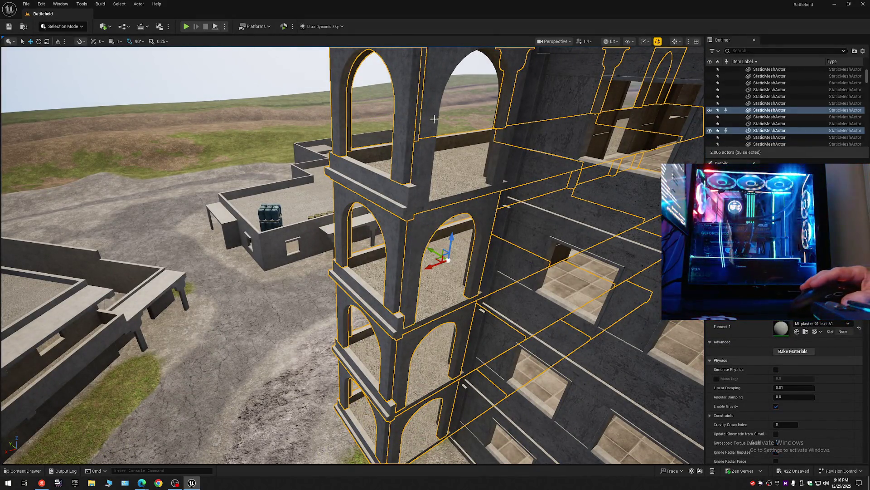
{"action": "left_click", "coordinate": [430, 100], "text": "ctrl"}
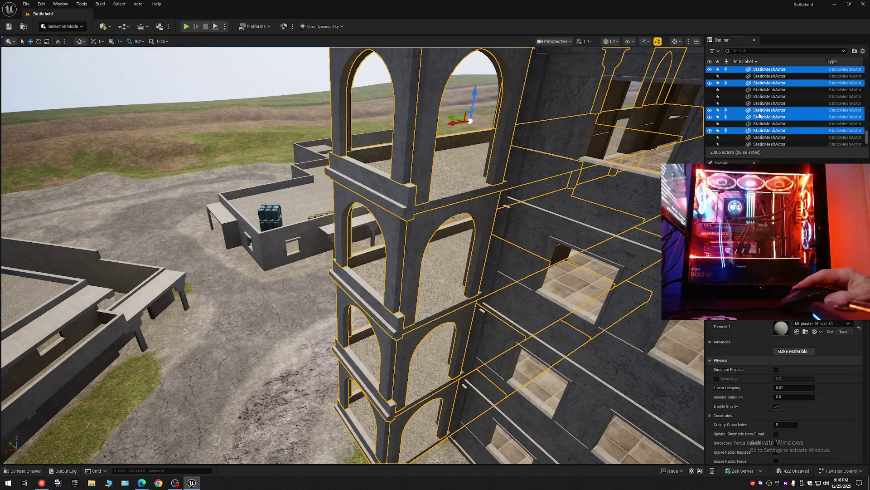
- Move the selected pieces into the Bal folder and collapse the Outliner tree
{"action": "right_click", "coordinate": [747, 115]}
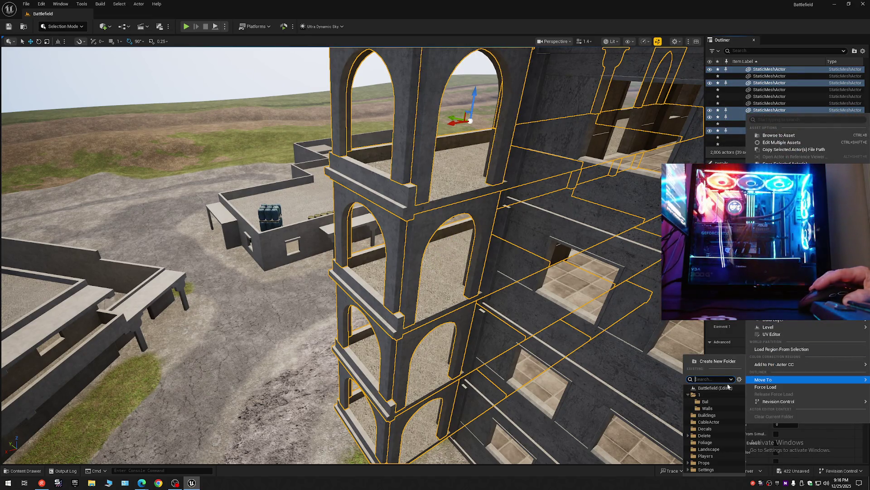
{"action": "left_click", "coordinate": [709, 403]}
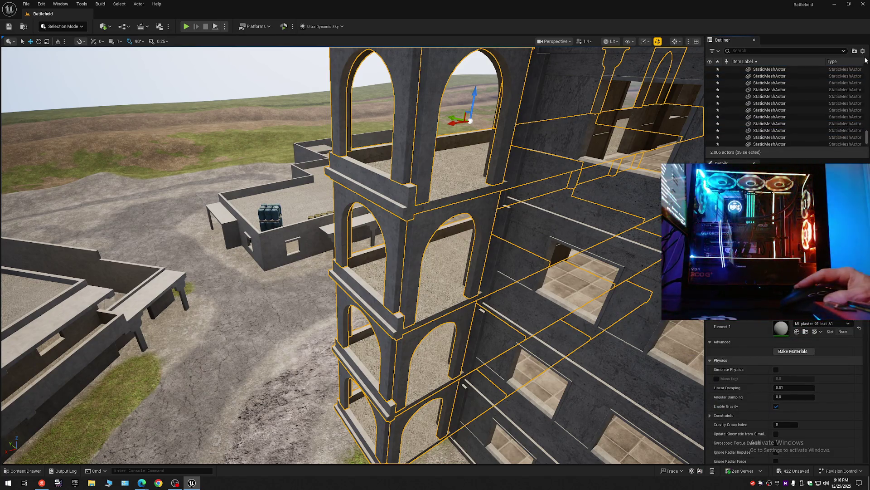
{"action": "left_click", "coordinate": [863, 51]}
{"action": "left_click", "coordinate": [813, 85]}
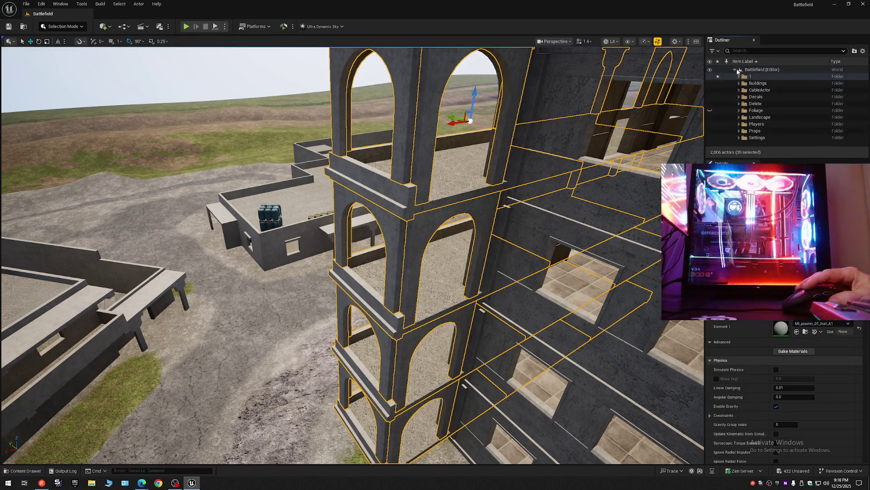
- Expand folder 1, hide the Bal folder, and fly to the next multi-storey building
{"action": "left_click", "coordinate": [740, 77]}
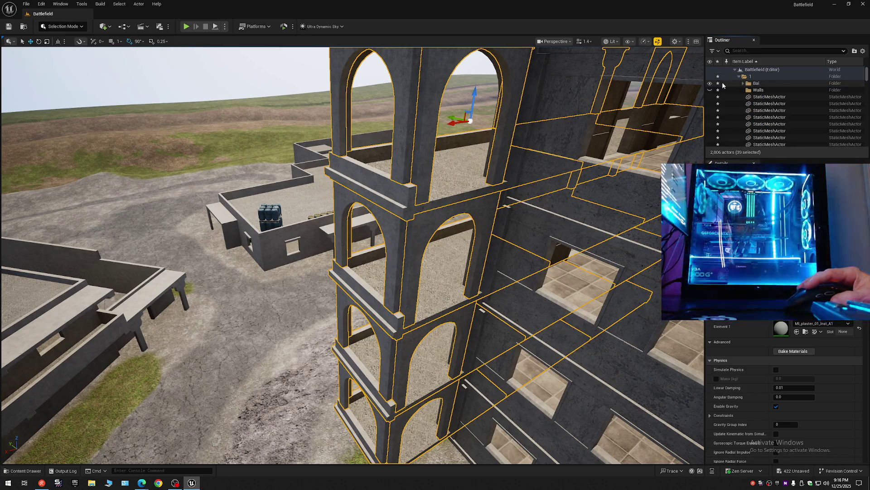
{"action": "left_click", "coordinate": [724, 84]}
{"action": "left_click", "coordinate": [710, 84]}
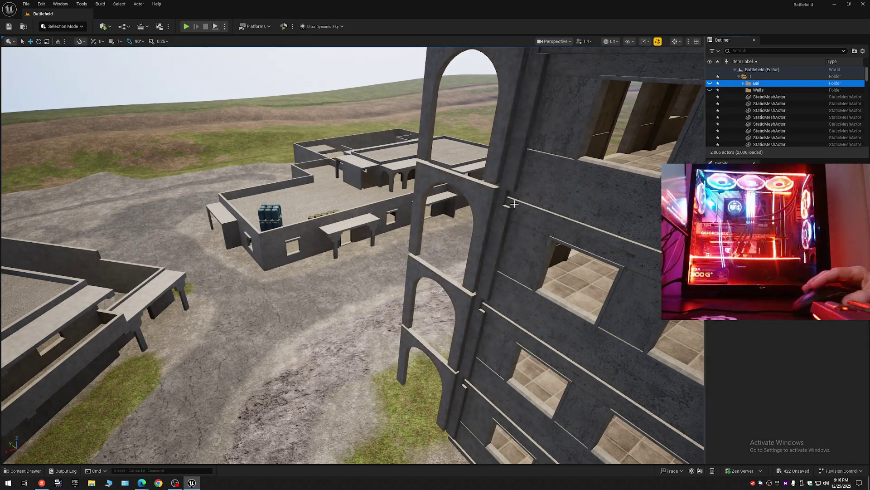
{"action": "right_click", "coordinate": [514, 204]}
{"action": "mouse_move", "coordinate": [514, 204]}
{"action": "left_mouse_down"}
{"action": "mouse_move", "coordinate": [630, 61]}
{"action": "mouse_move", "coordinate": [676, 67]}
{"action": "left_mouse_up"}
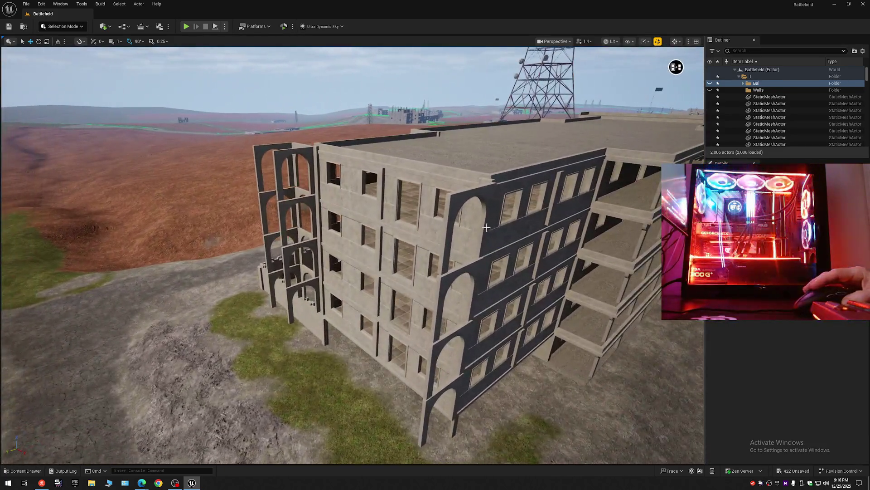
- Select the four dark arch walls on the building front plus three side-tower arches
{"action": "left_click", "coordinate": [432, 406]}
{"action": "left_click", "coordinate": [438, 356], "text": "ctrl"}
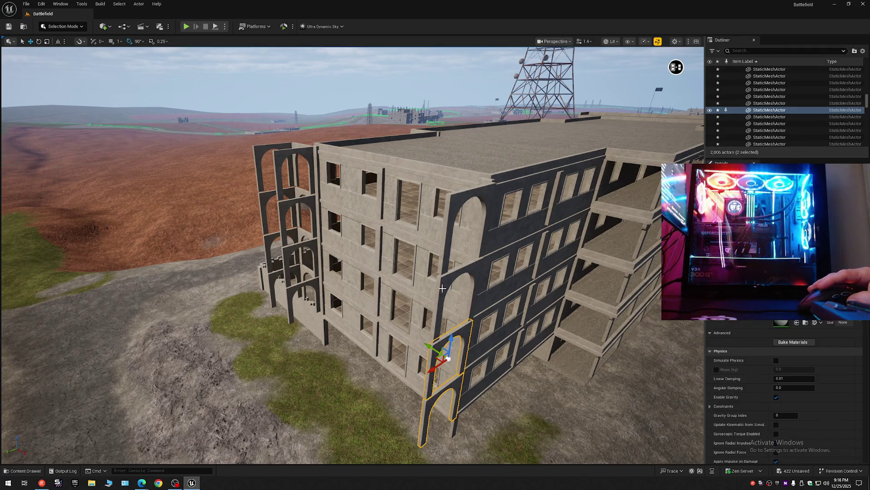
{"action": "left_click", "coordinate": [442, 268], "text": "ctrl"}
{"action": "left_click", "coordinate": [449, 203], "text": "ctrl"}
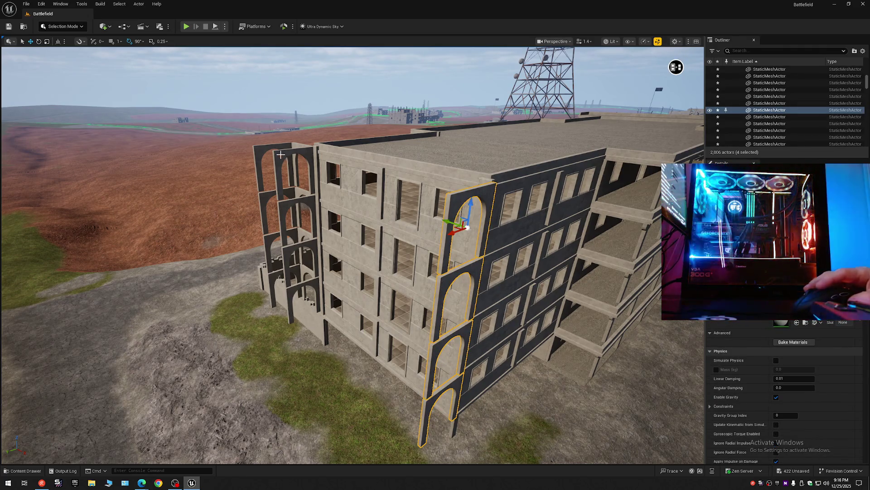
{"action": "left_click", "coordinate": [296, 148], "text": "ctrl"}
{"action": "left_click", "coordinate": [313, 170], "text": "ctrl"}
{"action": "left_click", "coordinate": [265, 170], "text": "ctrl"}
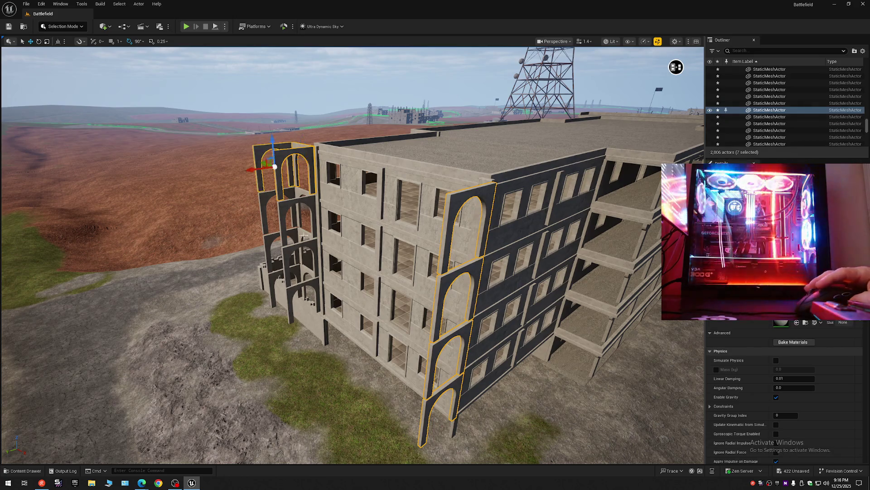
- Fly closer to the tower and add its remaining nine arch pieces, totalling 16
{"action": "key", "text": "w"}
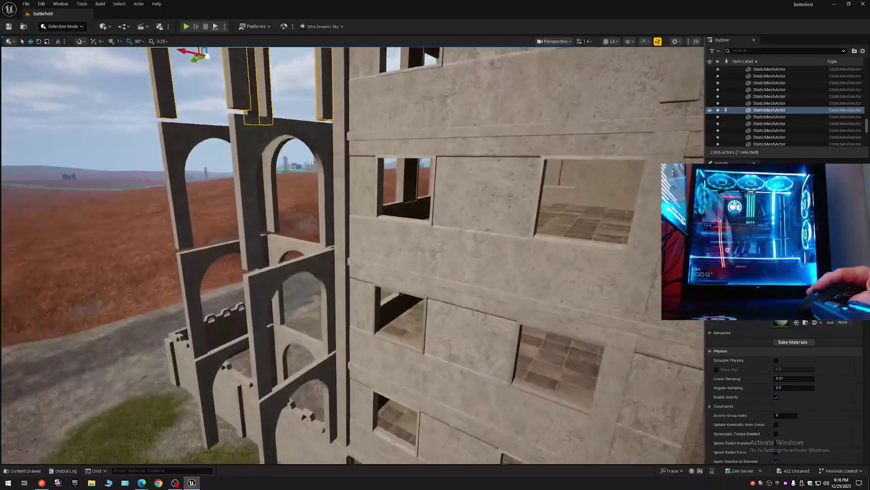
{"action": "key", "text": "w"}
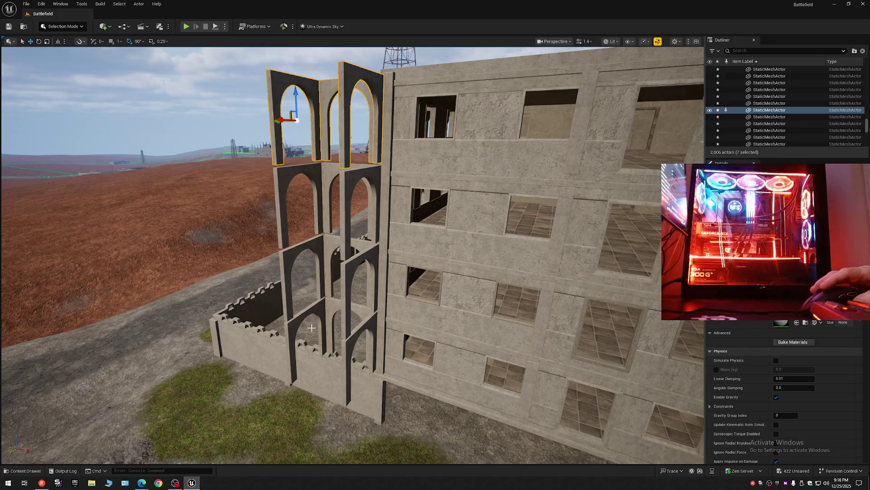
{"action": "left_click", "coordinate": [313, 313], "text": "ctrl"}
{"action": "left_click", "coordinate": [329, 305], "text": "ctrl"}
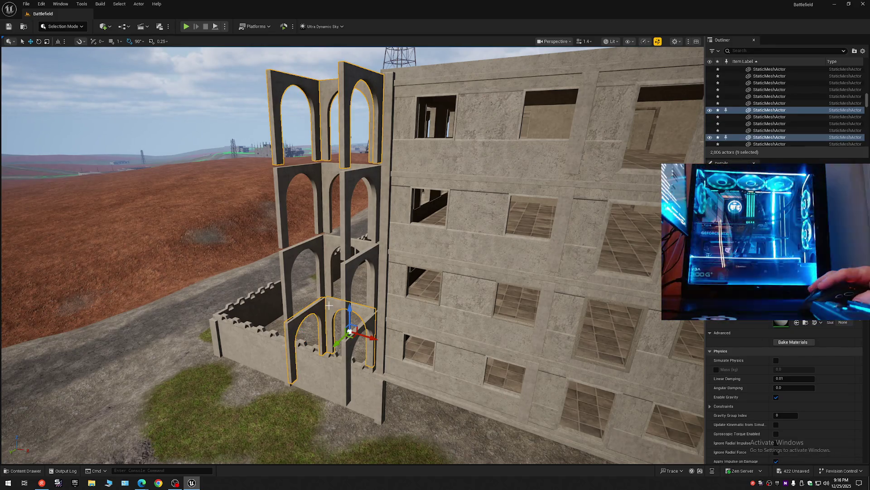
{"action": "left_click", "coordinate": [333, 247], "text": "ctrl"}
{"action": "left_click", "coordinate": [317, 237], "text": "ctrl"}
{"action": "left_click", "coordinate": [322, 172], "text": "ctrl"}
{"action": "left_click", "coordinate": [310, 173], "text": "ctrl"}
{"action": "left_click", "coordinate": [374, 174], "text": "ctrl"}
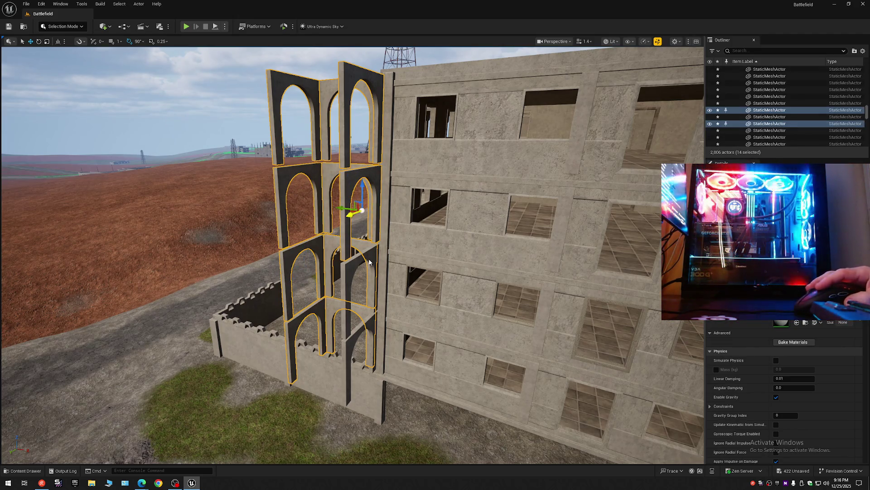
{"action": "left_click", "coordinate": [370, 263], "text": "ctrl"}
{"action": "left_click", "coordinate": [376, 340], "text": "ctrl"}
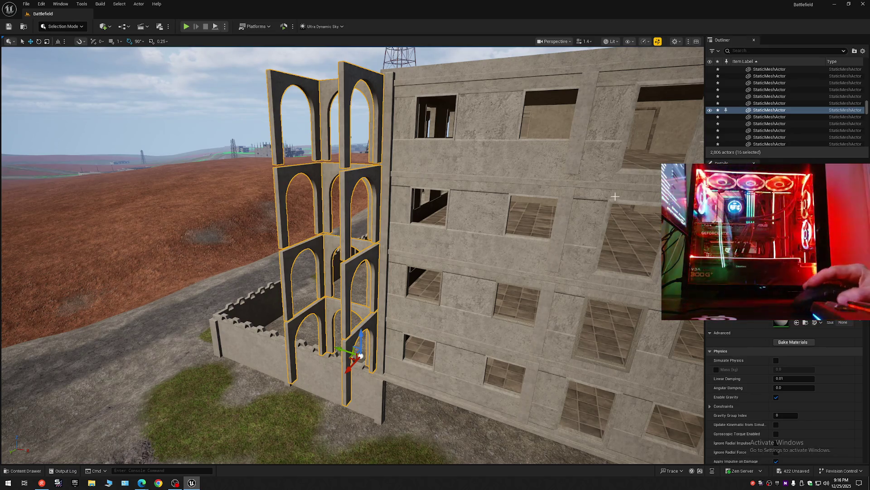
- Collapse the Outliner, expand Battlefield (Editor) and folder 1, and hide the Bal folder
{"action": "right_click", "coordinate": [766, 110]}
{"action": "mouse_move", "coordinate": [770, 361]}
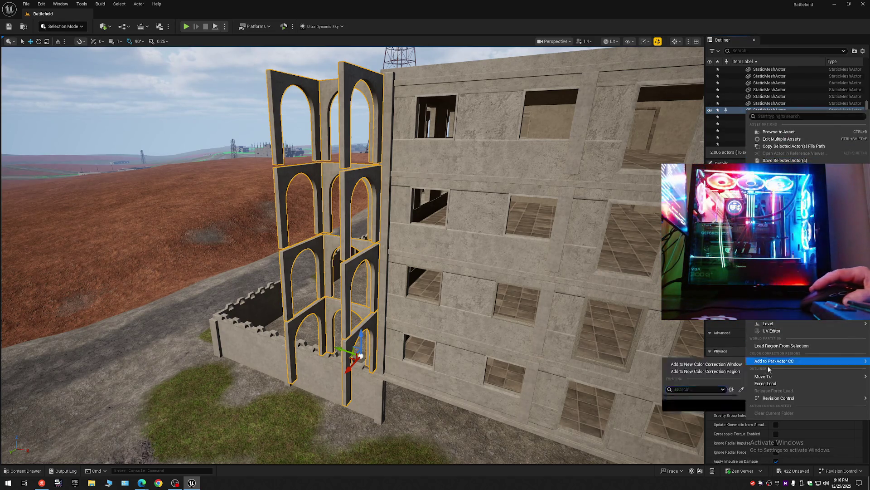
{"action": "left_click", "coordinate": [742, 144]}
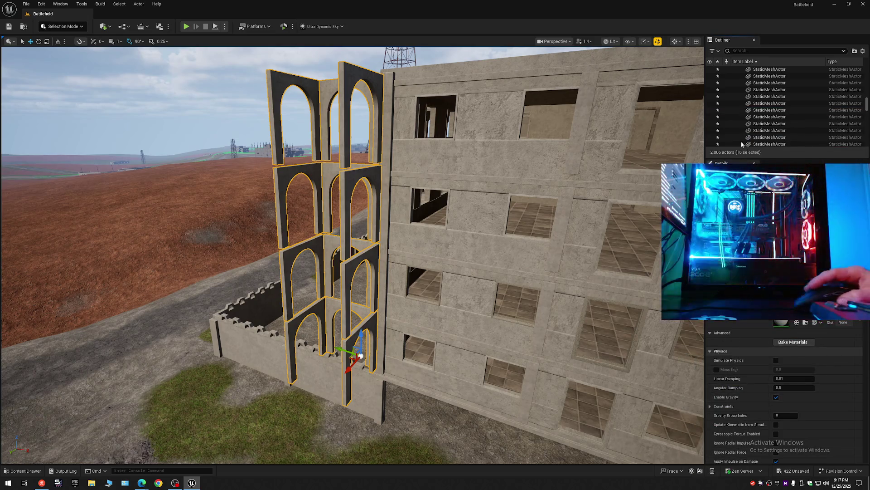
{"action": "right_click", "coordinate": [741, 72]}
{"action": "left_click", "coordinate": [741, 88]}
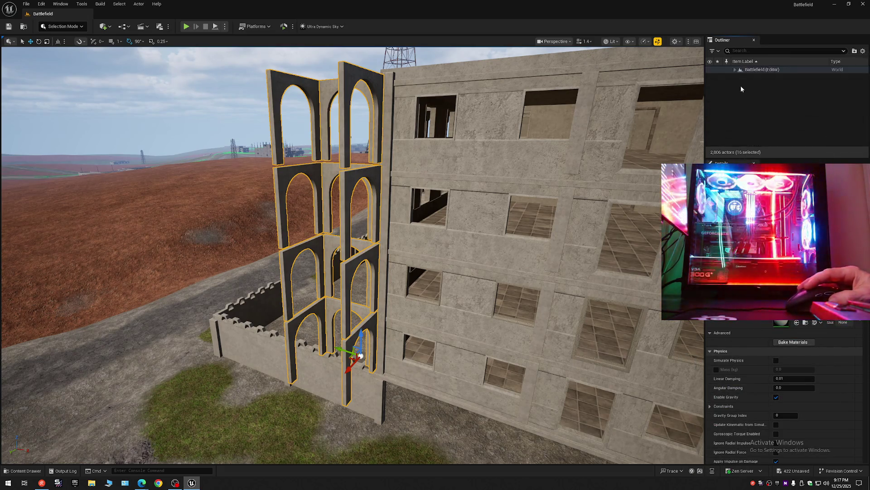
{"action": "left_click", "coordinate": [733, 69]}
{"action": "left_click", "coordinate": [740, 76]}
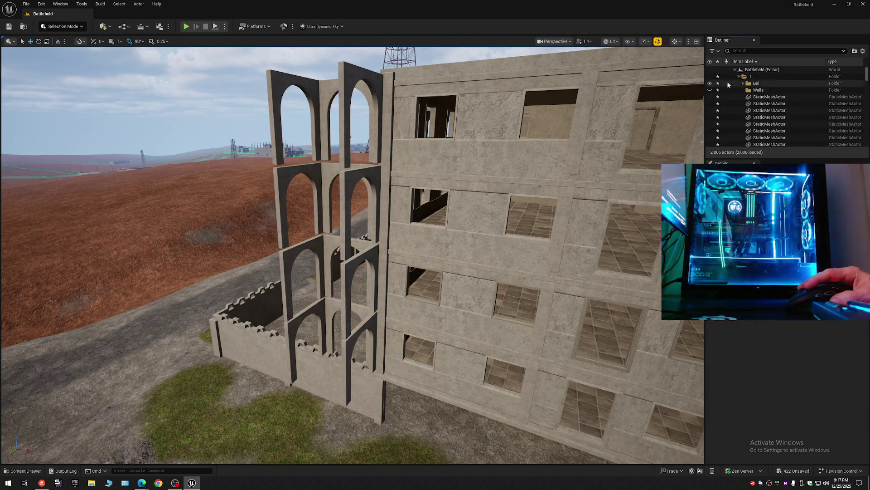
{"action": "left_click", "coordinate": [709, 83]}
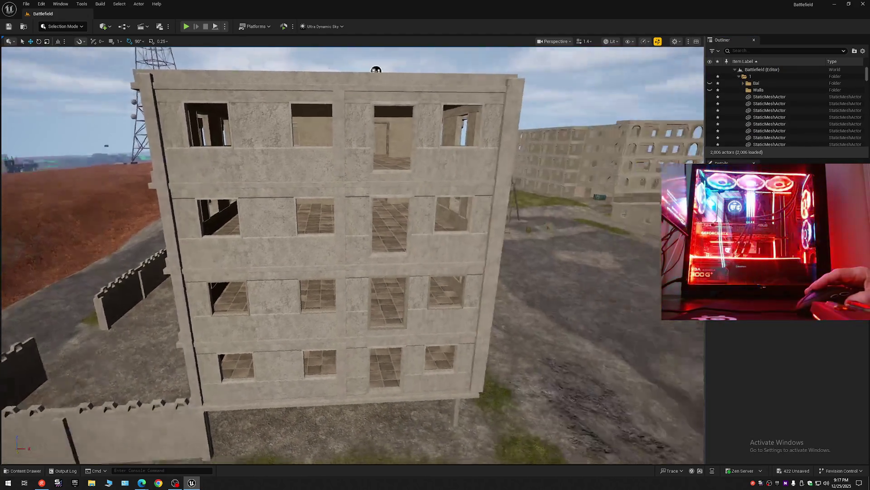
- Select the building's large wall mesh and toggle its visibility off and back on
{"action": "scroll", "coordinate": [352, 255], "scroll_direction": "down", "scroll_amount": 2}
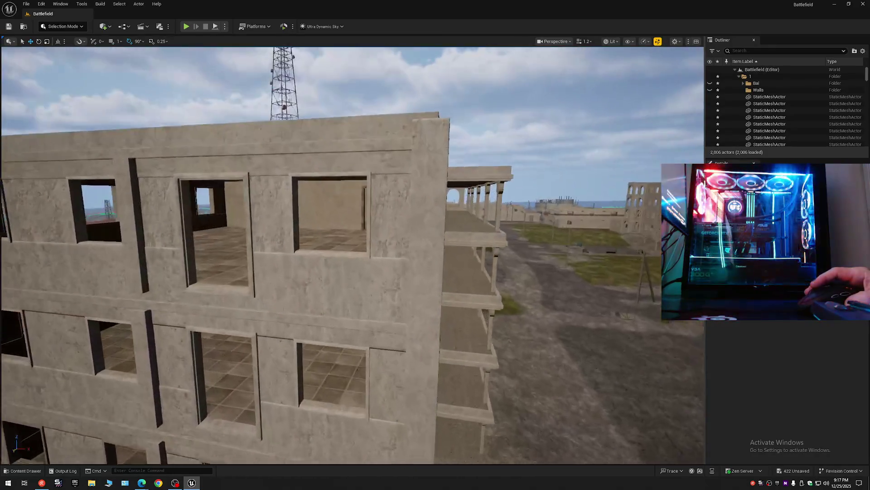
{"action": "left_click", "coordinate": [379, 237]}
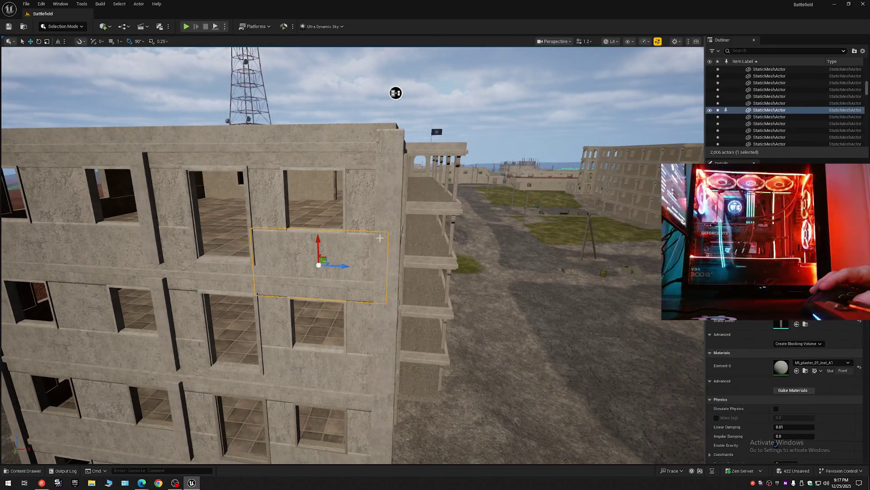
{"action": "left_click", "coordinate": [380, 238]}
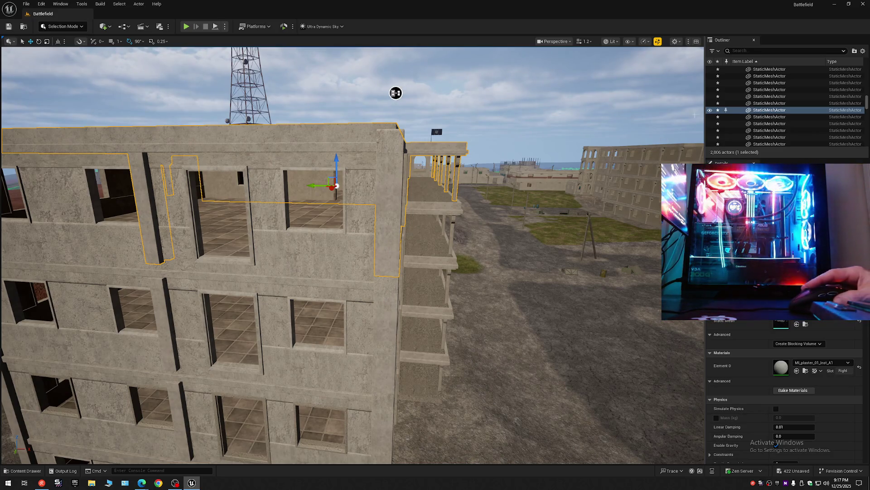
{"action": "left_click", "coordinate": [709, 110]}
{"action": "left_click", "coordinate": [709, 110]}
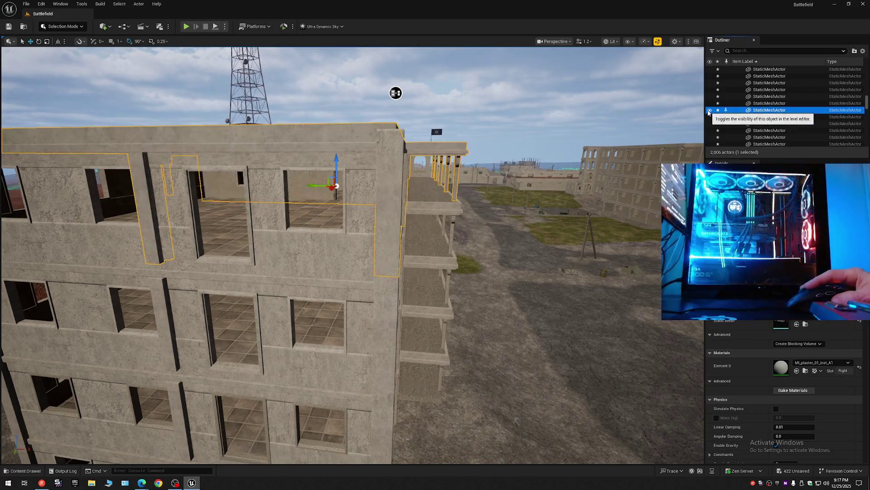
- Inspect the thin corner wall and lower facade meshes, then orbit up for an elevated view
{"action": "left_click", "coordinate": [396, 344]}
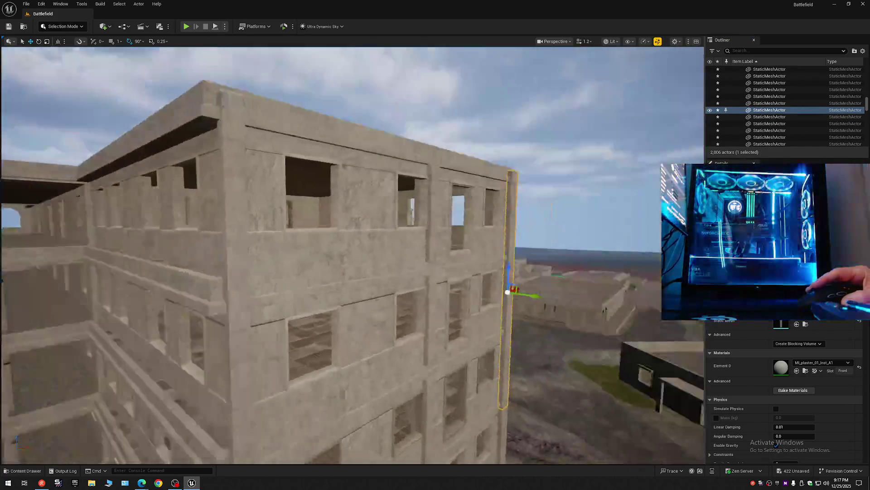
{"action": "scroll", "coordinate": [352, 255], "scroll_direction": "down", "scroll_amount": 1}
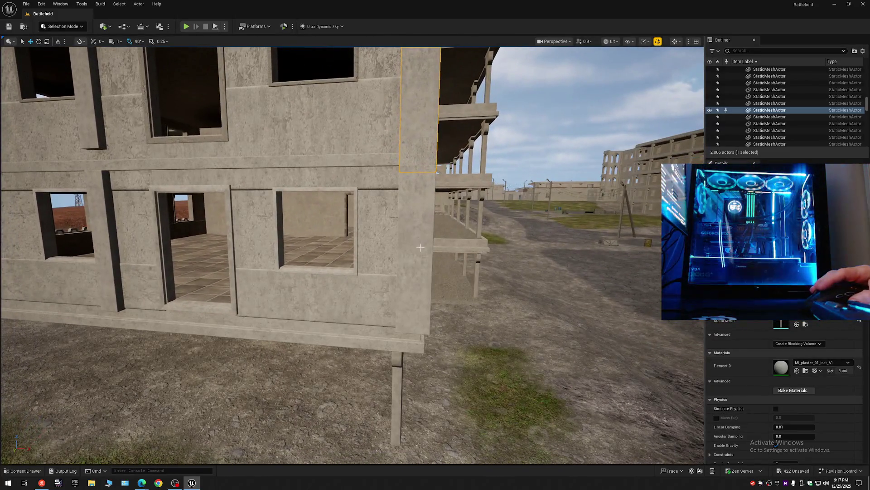
{"action": "left_click", "coordinate": [421, 247]}
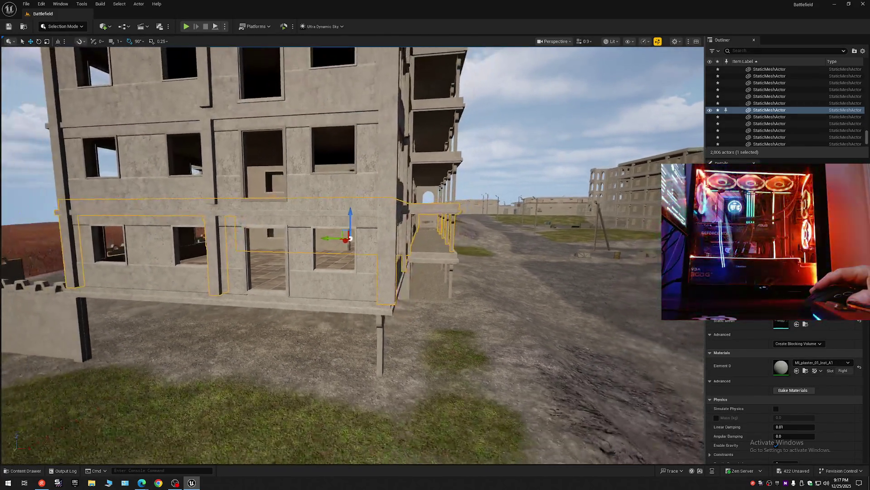
{"action": "mouse_move", "coordinate": [352, 254]}
{"action": "left_mouse_down"}
{"action": "mouse_move", "coordinate": [218, 254]}
{"action": "mouse_move", "coordinate": [411, 356]}
{"action": "mouse_move", "coordinate": [325, 195]}
{"action": "left_mouse_up"}
{"action": "scroll", "coordinate": [268, 247], "scroll_direction": "up", "scroll_amount": 2}
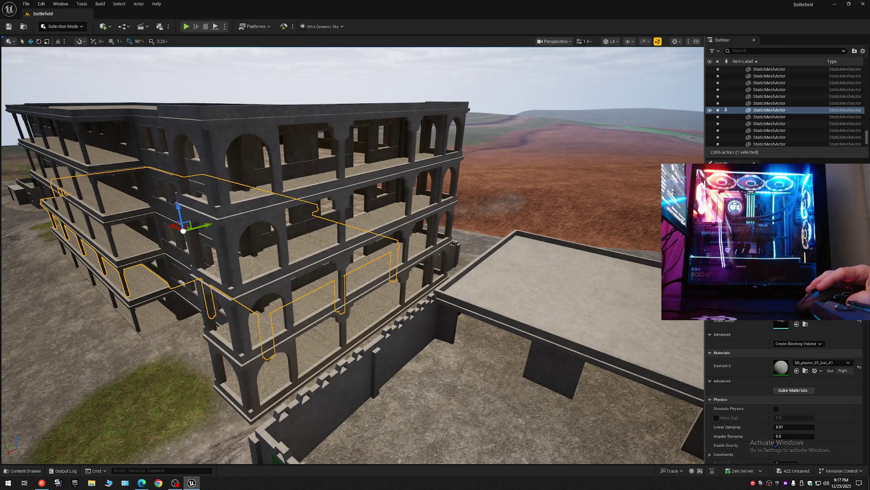
- Select the arcade building's top-floor arches, slabs, pillars and column pieces together
{"action": "left_click", "coordinate": [189, 170]}
{"action": "left_click", "coordinate": [249, 163], "text": "ctrl"}
{"action": "left_click", "coordinate": [230, 111], "text": "ctrl"}
{"action": "left_click", "coordinate": [403, 108], "text": "ctrl"}
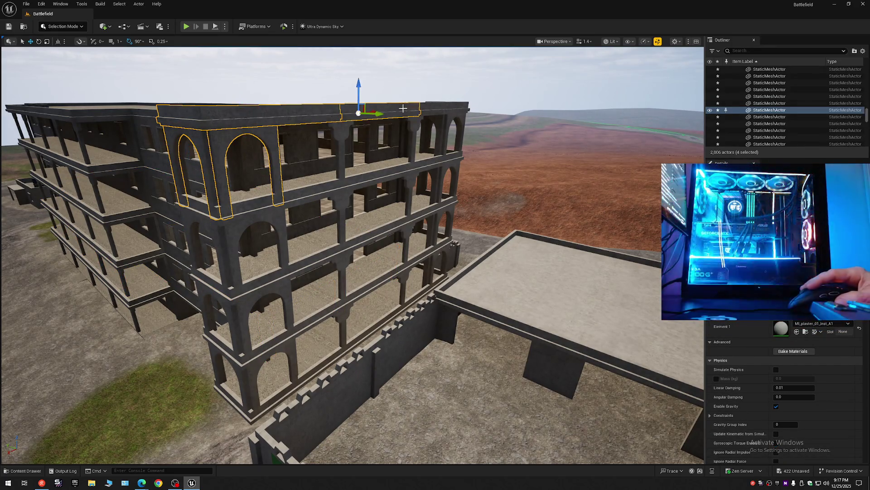
{"action": "left_click", "coordinate": [451, 129], "text": "ctrl"}
{"action": "left_click", "coordinate": [423, 124], "text": "ctrl"}
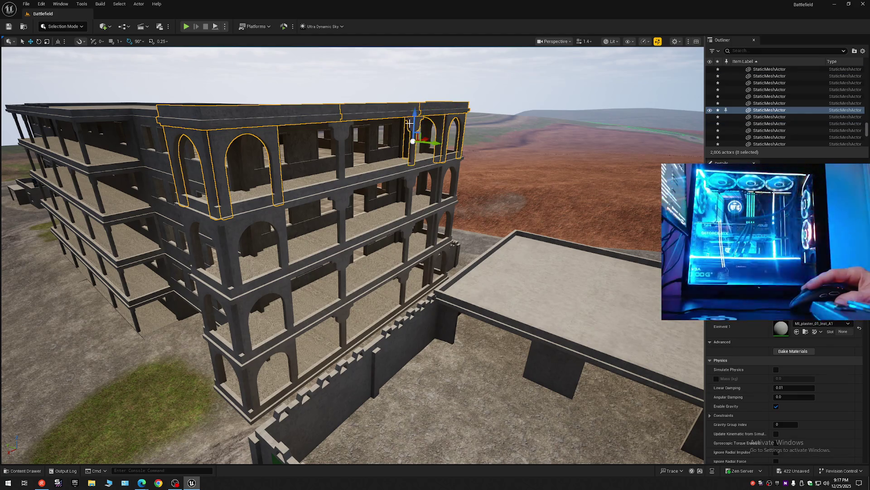
{"action": "left_click", "coordinate": [339, 128], "text": "ctrl"}
{"action": "left_click", "coordinate": [312, 191], "text": "ctrl"}
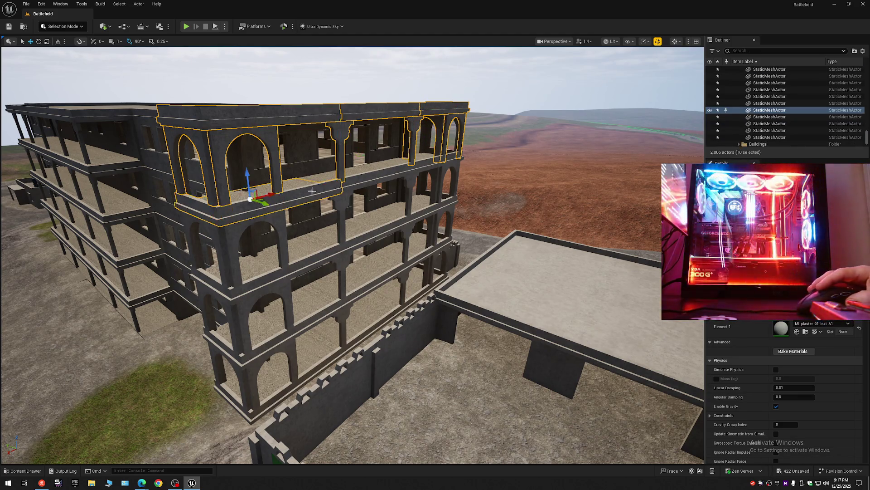
{"action": "left_click", "coordinate": [362, 178], "text": "ctrl"}
{"action": "left_click", "coordinate": [445, 167], "text": "ctrl"}
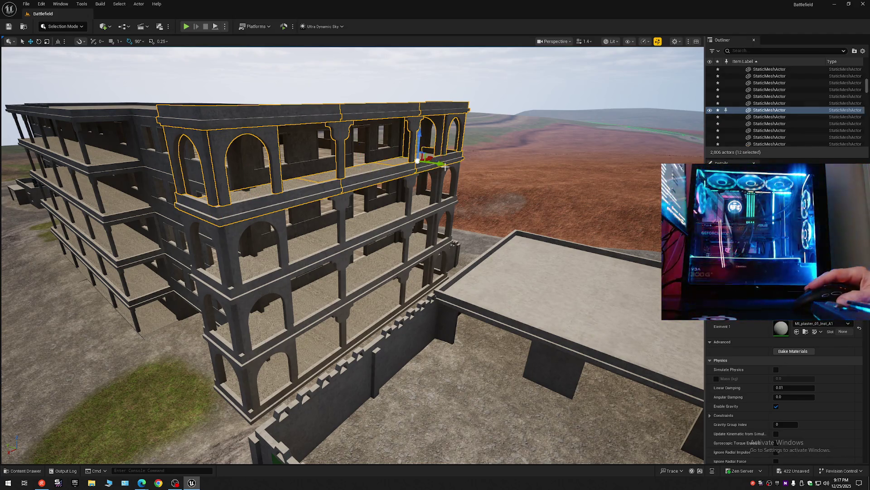
{"action": "left_click", "coordinate": [446, 169], "text": "ctrl"}
{"action": "left_click", "coordinate": [412, 179], "text": "ctrl"}
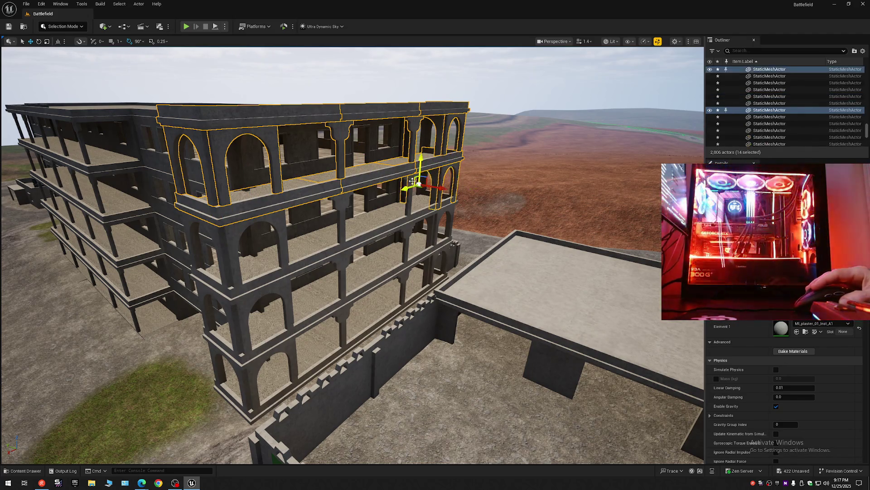
{"action": "left_click", "coordinate": [409, 182], "text": "ctrl"}
{"action": "left_click", "coordinate": [341, 199], "text": "ctrl"}
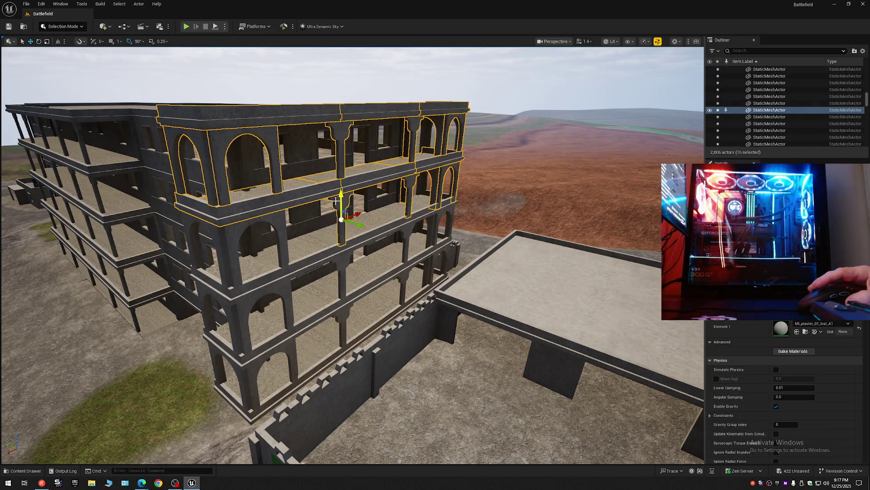
- Add the lower arch, arcade and floor-slab pieces to reach 30 selected actors
{"action": "left_click", "coordinate": [265, 227], "text": "ctrl"}
{"action": "left_click", "coordinate": [238, 274], "text": "ctrl"}
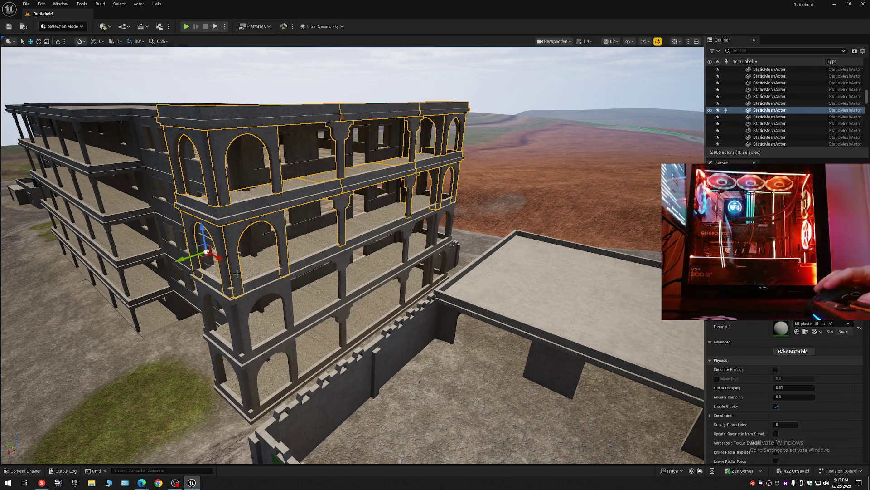
{"action": "left_click", "coordinate": [257, 265], "text": "ctrl"}
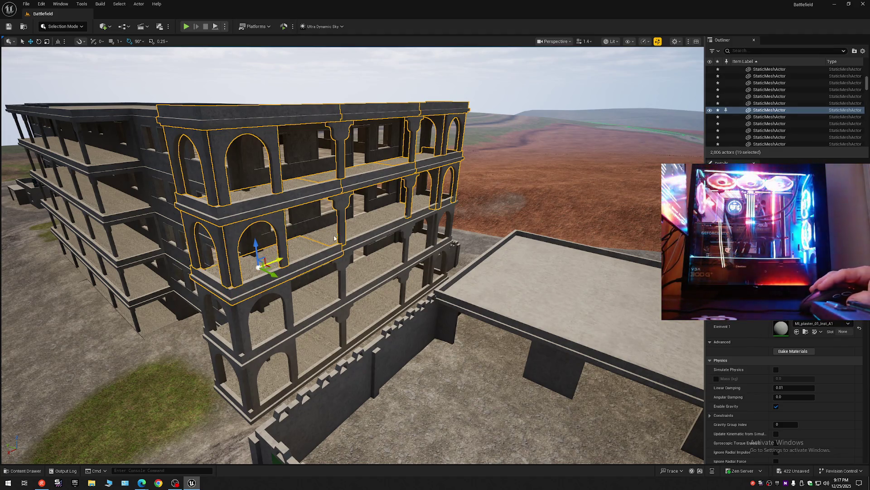
{"action": "left_click", "coordinate": [389, 211], "text": "ctrl"}
{"action": "left_click", "coordinate": [385, 218], "text": "ctrl"}
{"action": "left_click", "coordinate": [410, 243], "text": "ctrl"}
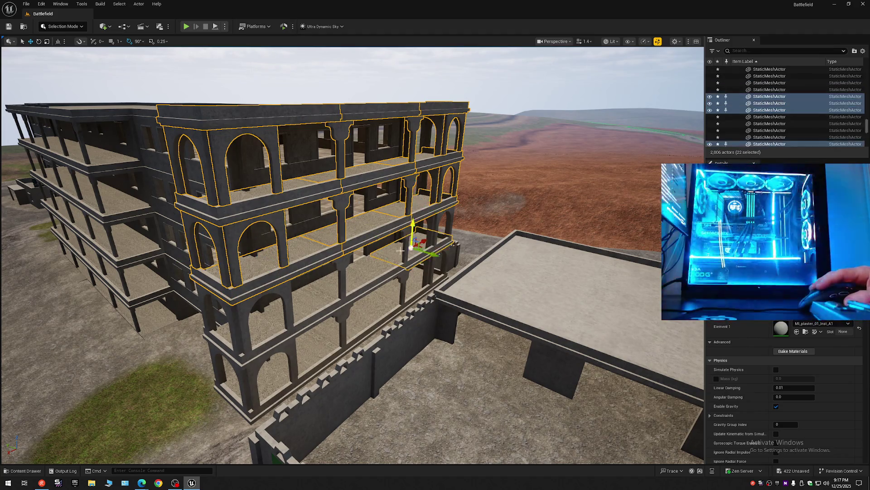
{"action": "left_click", "coordinate": [331, 289], "text": "ctrl"}
{"action": "left_click", "coordinate": [279, 302], "text": "ctrl"}
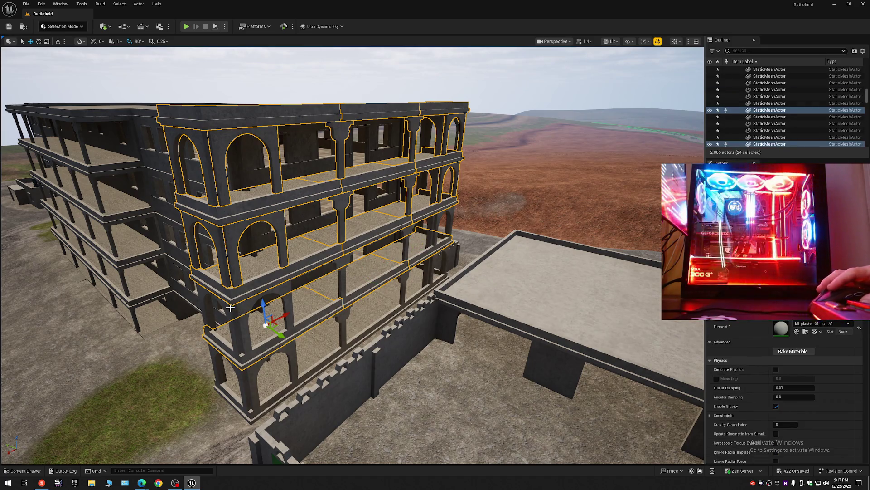
{"action": "left_click", "coordinate": [244, 305], "text": "ctrl"}
{"action": "left_click", "coordinate": [290, 272], "text": "ctrl"}
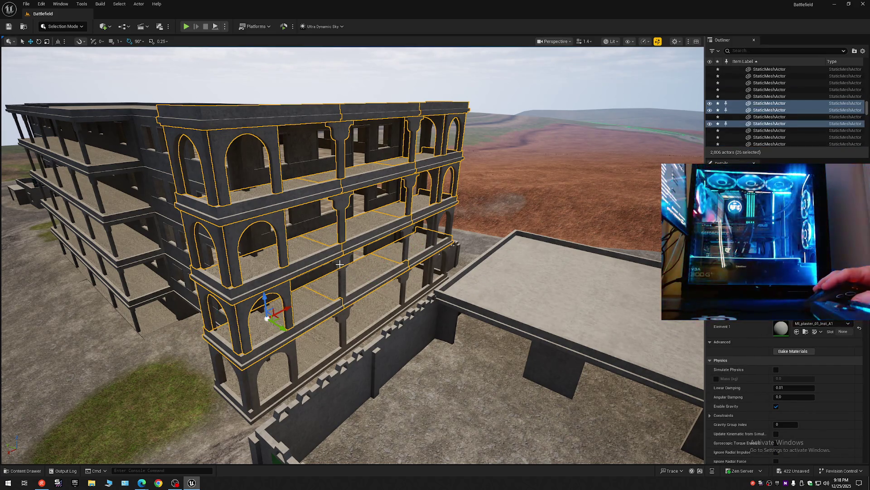
{"action": "left_click", "coordinate": [412, 234], "text": "ctrl"}
{"action": "left_click", "coordinate": [410, 240], "text": "ctrl"}
{"action": "left_click", "coordinate": [440, 218], "text": "ctrl"}
{"action": "left_click", "coordinate": [453, 212], "text": "ctrl"}
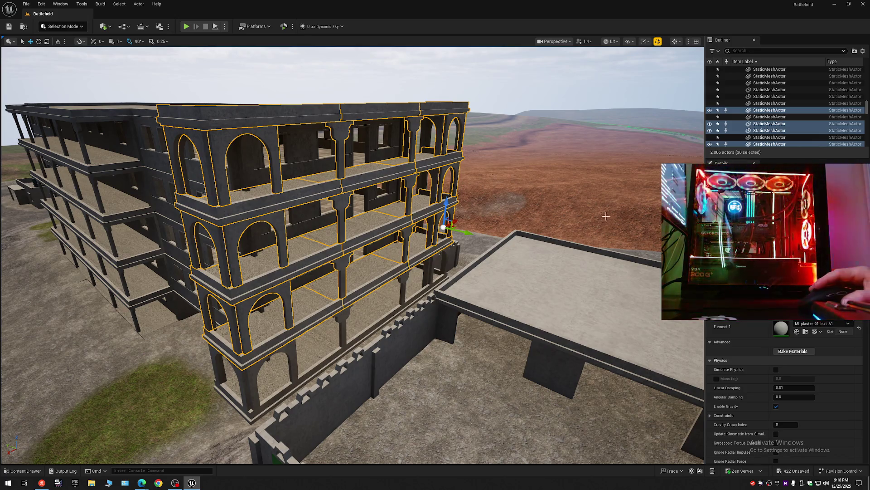
- Move the 30 selected arcade pieces into the Bal folder
{"action": "right_click", "coordinate": [735, 114]}
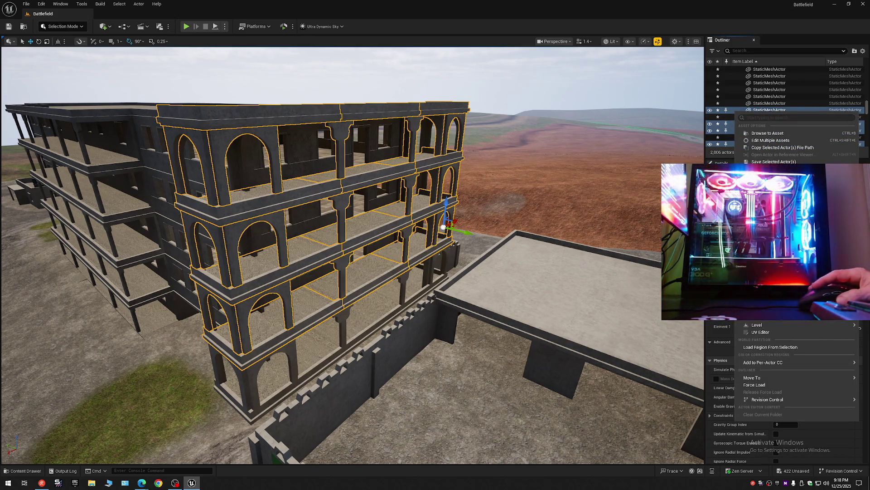
{"action": "mouse_move", "coordinate": [760, 375]}
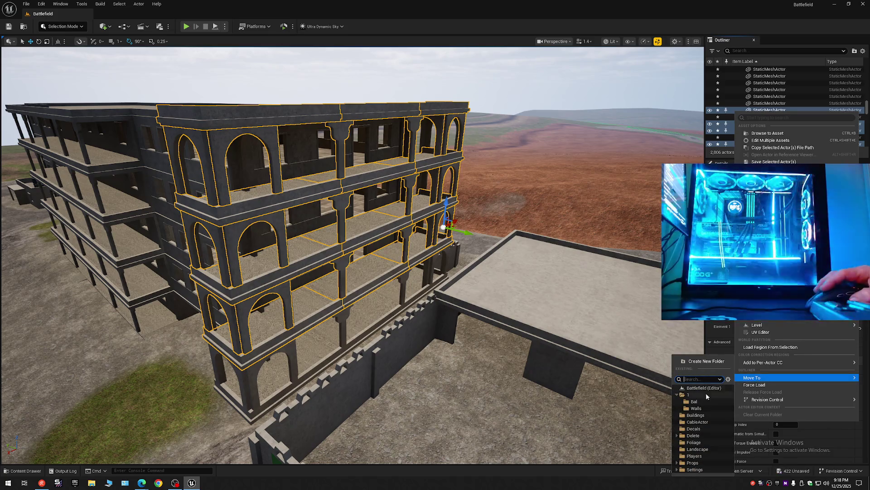
{"action": "left_click", "coordinate": [683, 399]}
- Collapse the Outliner, expand folder 1 and hide the Bal folder
{"action": "scroll", "coordinate": [743, 83], "scroll_direction": "up", "scroll_amount": 10}
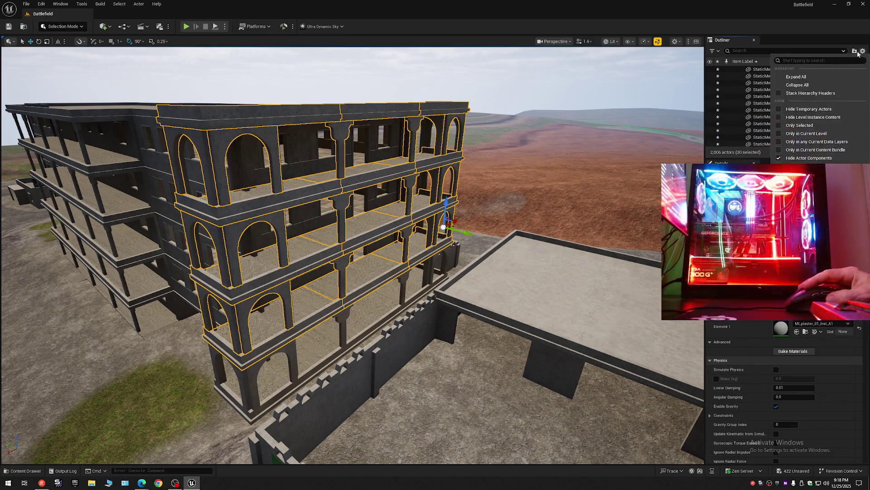
{"action": "left_click", "coordinate": [735, 69]}
{"action": "left_click", "coordinate": [743, 85]}
{"action": "left_click", "coordinate": [735, 69]}
{"action": "left_click", "coordinate": [739, 76]}
{"action": "left_click", "coordinate": [710, 83]}
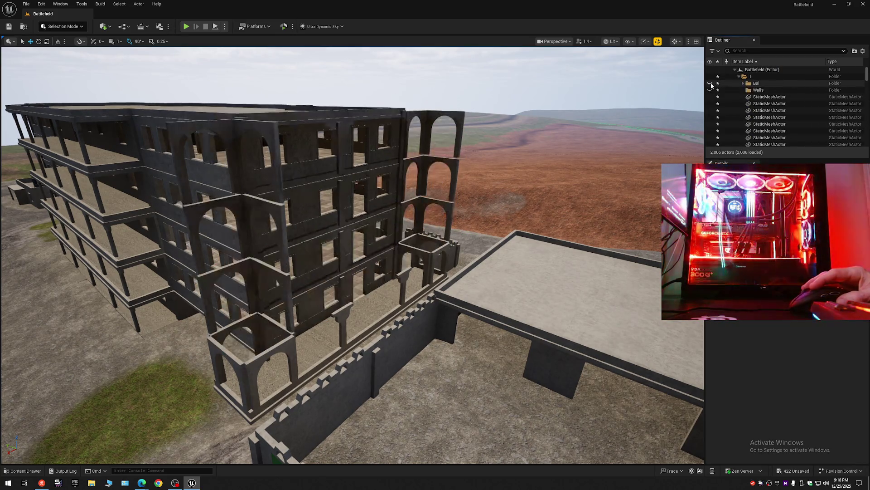
{"action": "left_click_drag", "start_coordinate": [523, 199], "coordinate": [520, 206]}
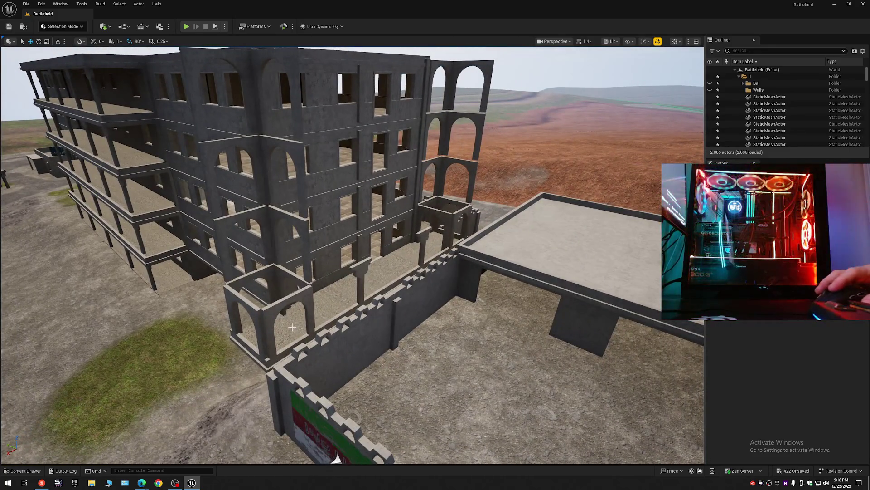
- Select the walkway slabs, corner-tower top pieces, pillars and front corner arches
{"action": "left_click", "coordinate": [340, 308]}
{"action": "left_click", "coordinate": [381, 278], "text": "ctrl"}
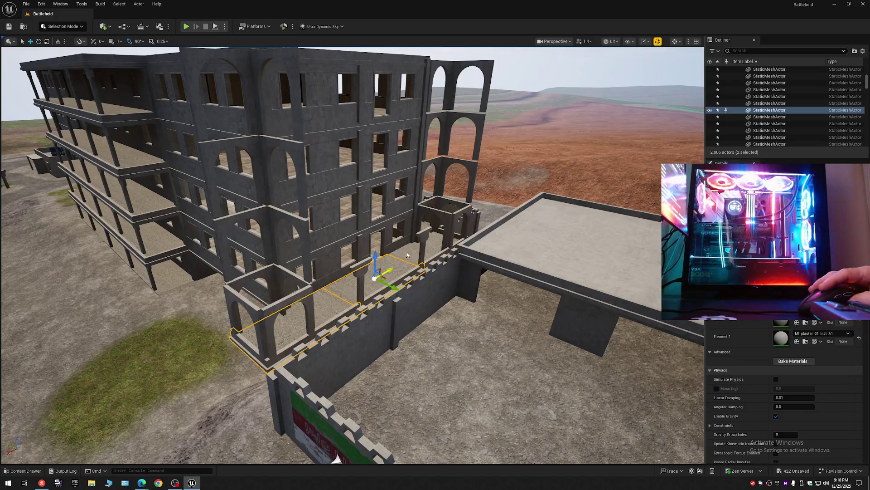
{"action": "left_click", "coordinate": [442, 229], "text": "ctrl"}
{"action": "left_click", "coordinate": [433, 204], "text": "ctrl"}
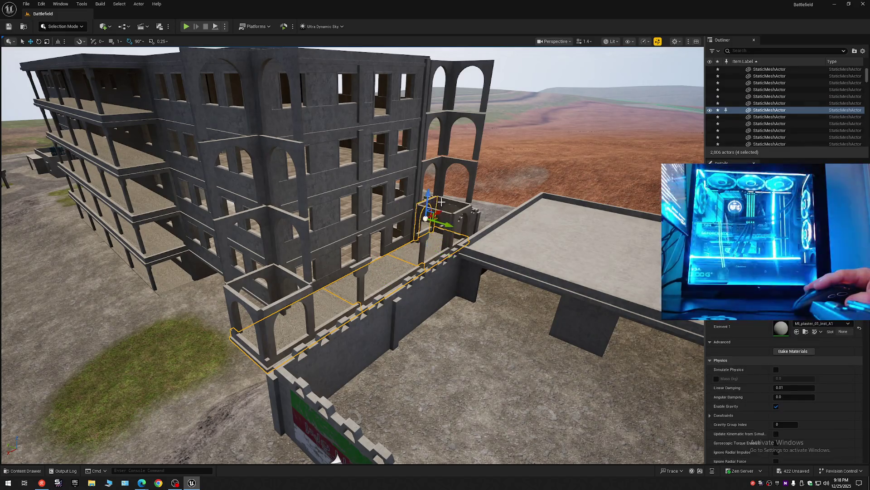
{"action": "left_click", "coordinate": [456, 204], "text": "ctrl"}
{"action": "left_click", "coordinate": [462, 210], "text": "ctrl"}
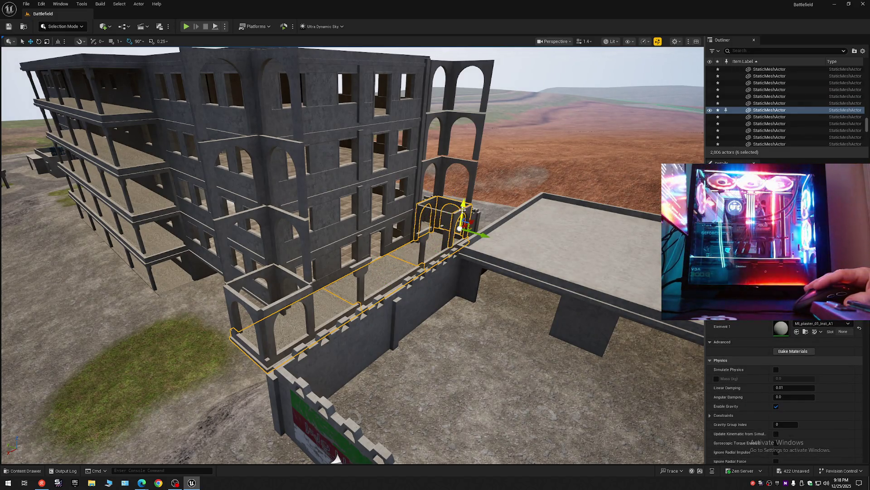
{"action": "left_click", "coordinate": [431, 219], "text": "ctrl"}
{"action": "left_click", "coordinate": [426, 236], "text": "ctrl"}
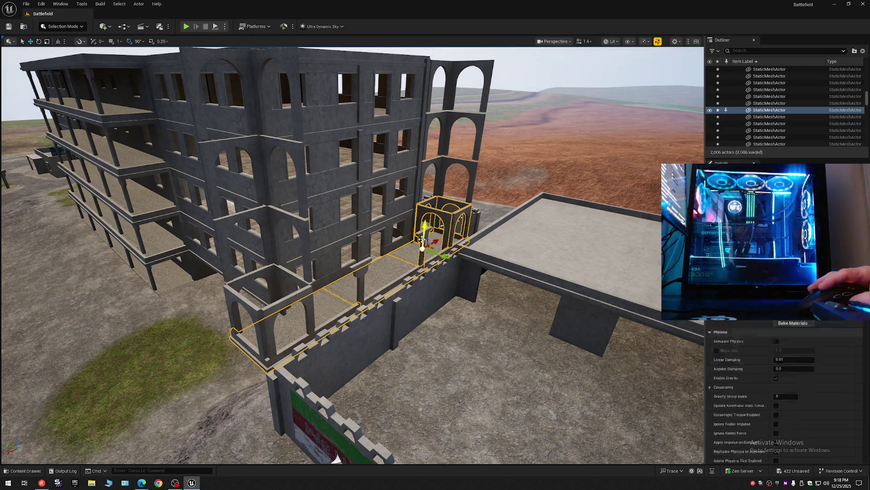
{"action": "left_click", "coordinate": [353, 268], "text": "ctrl"}
{"action": "left_click", "coordinate": [274, 275], "text": "ctrl"}
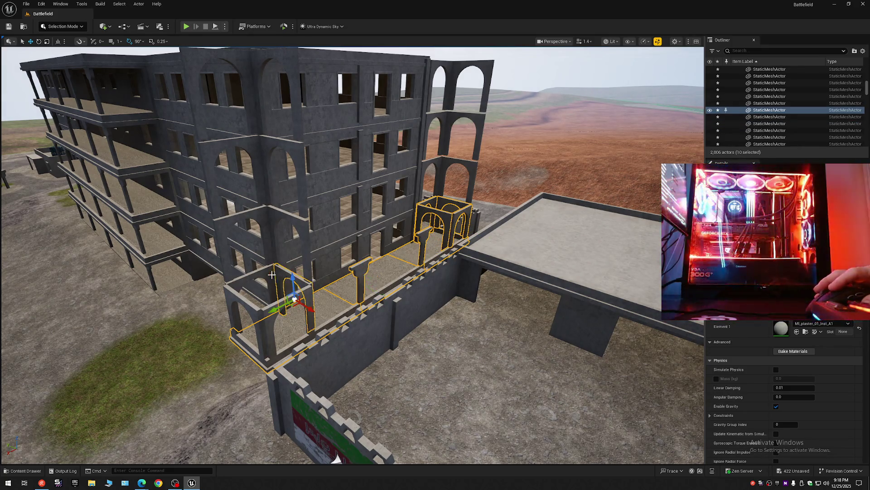
{"action": "left_click", "coordinate": [261, 275], "text": "ctrl"}
{"action": "left_click", "coordinate": [235, 295], "text": "ctrl"}
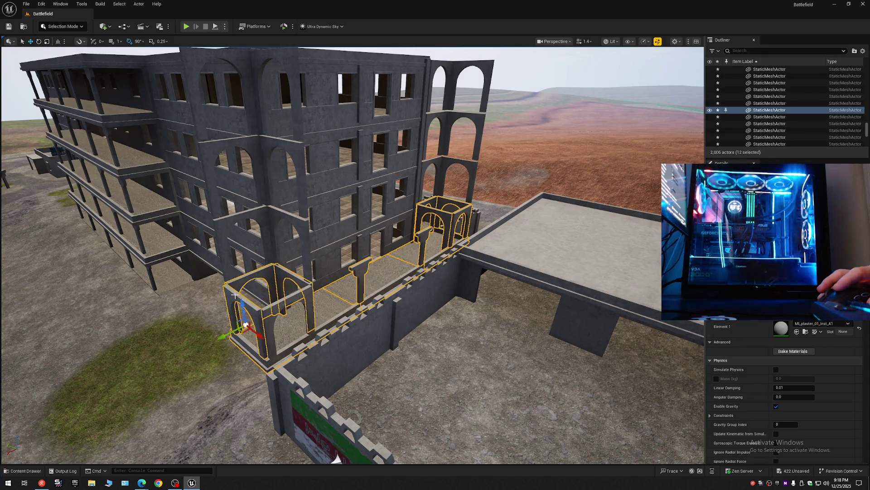
{"action": "left_click", "coordinate": [293, 290], "text": "ctrl"}
- Add the upper arches and tower arches tier by tier to reach 25 selected pieces
{"action": "left_click", "coordinate": [274, 222], "text": "ctrl"}
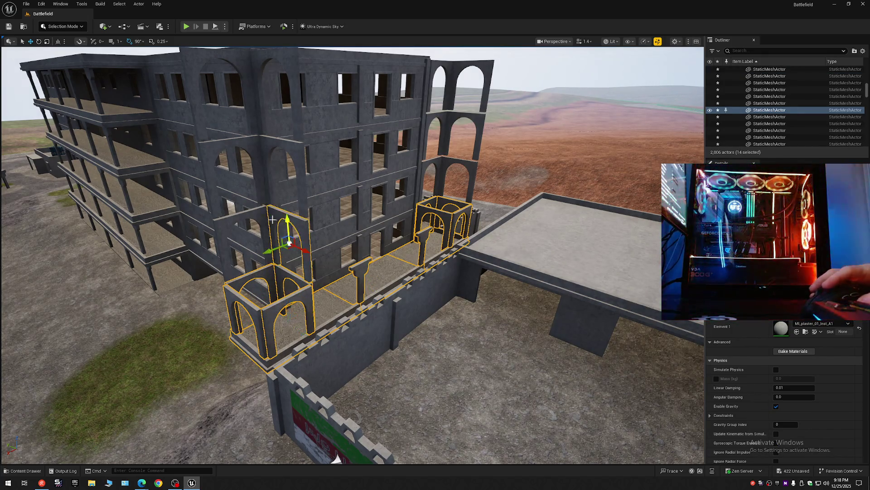
{"action": "left_click", "coordinate": [261, 216], "text": "ctrl"}
{"action": "left_click", "coordinate": [251, 152], "text": "ctrl"}
{"action": "left_click", "coordinate": [270, 141], "text": "ctrl"}
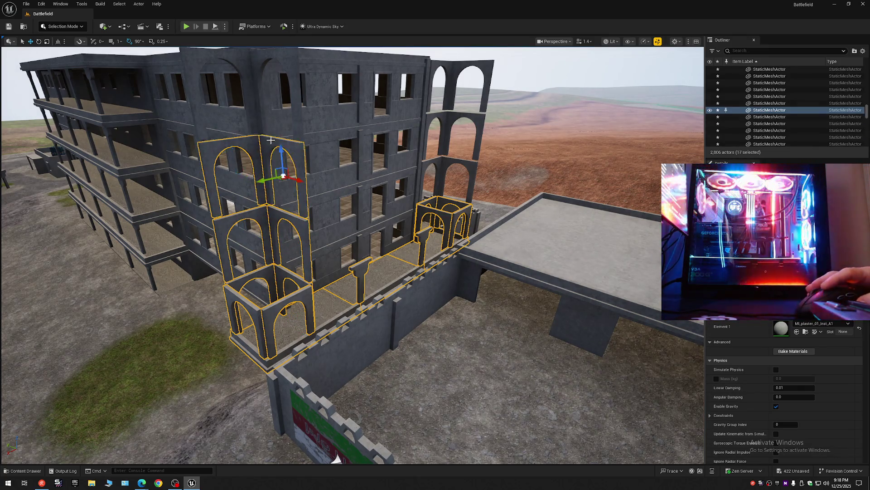
{"action": "left_click", "coordinate": [247, 65], "text": "ctrl"}
{"action": "left_click", "coordinate": [276, 62], "text": "ctrl"}
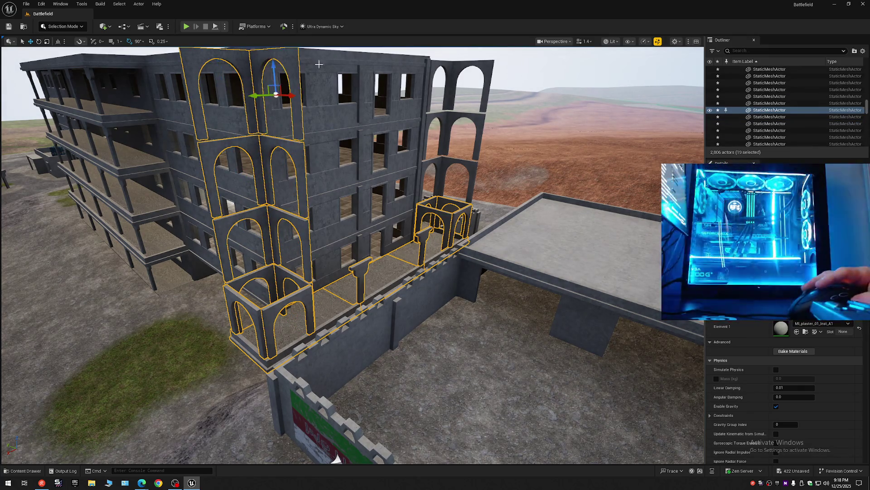
{"action": "left_click", "coordinate": [443, 64], "text": "ctrl"}
{"action": "left_click", "coordinate": [445, 111], "text": "ctrl"}
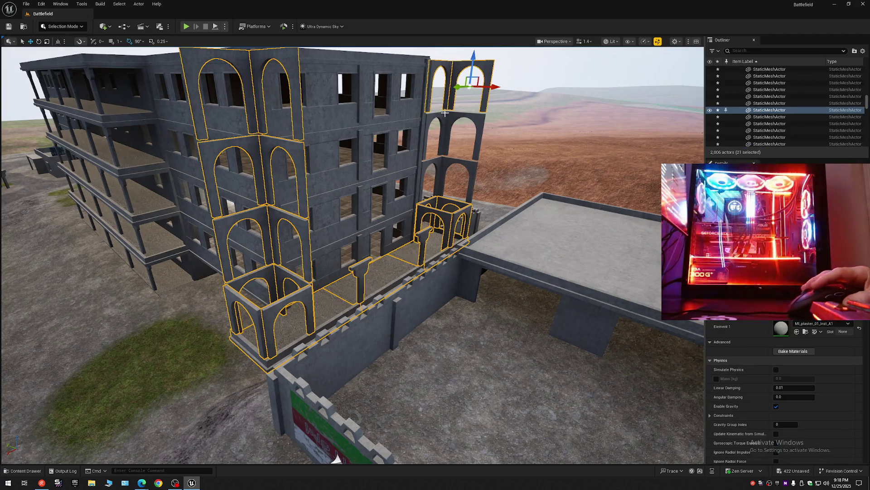
{"action": "left_click", "coordinate": [439, 117], "text": "ctrl"}
{"action": "left_click", "coordinate": [433, 156], "text": "ctrl"}
{"action": "left_click", "coordinate": [432, 161], "text": "ctrl"}
{"action": "left_click", "coordinate": [445, 160], "text": "ctrl"}
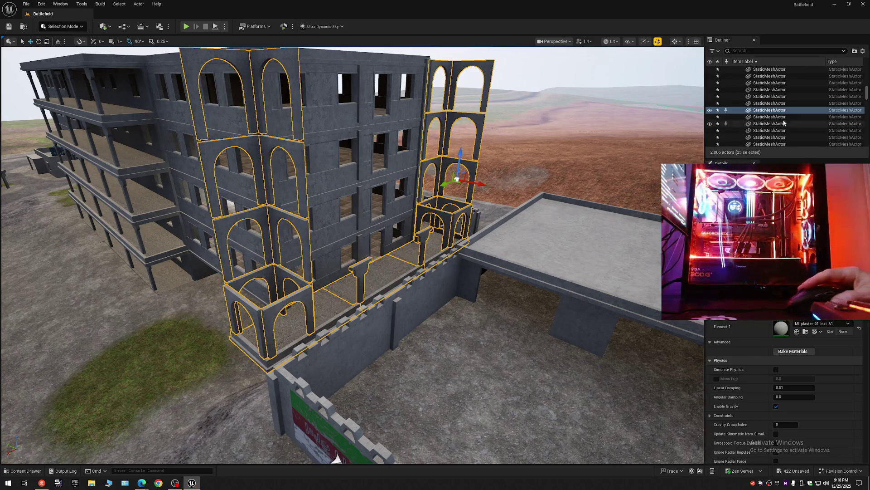
{"action": "right_click", "coordinate": [748, 111]}
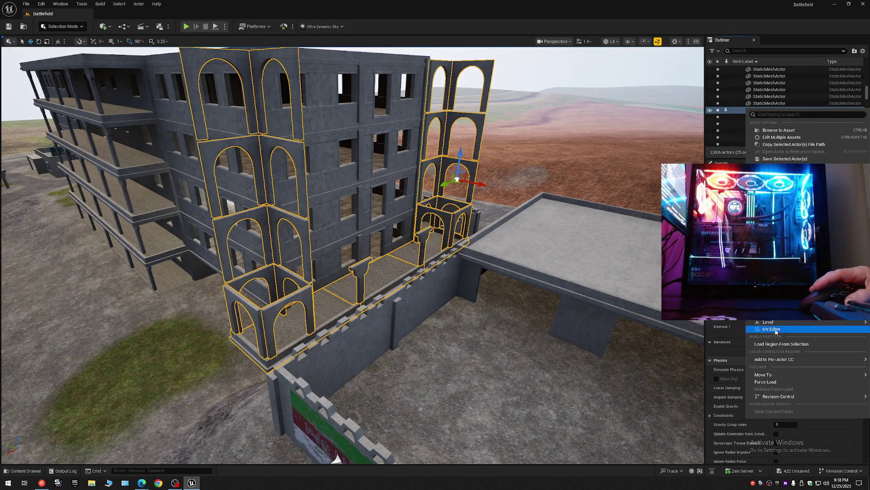
- Move the 25 arch and balcony pieces into Bal, then select the top arch and a floor slab
{"action": "mouse_move", "coordinate": [771, 375]}
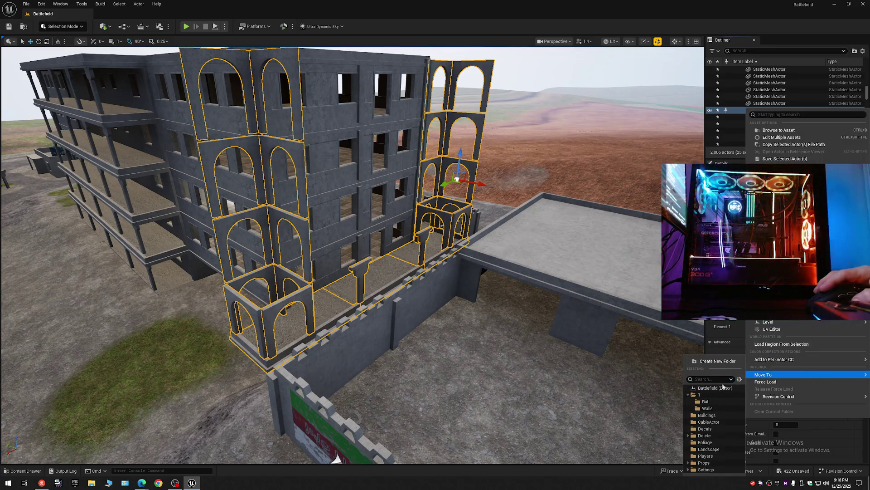
{"action": "left_click", "coordinate": [705, 402]}
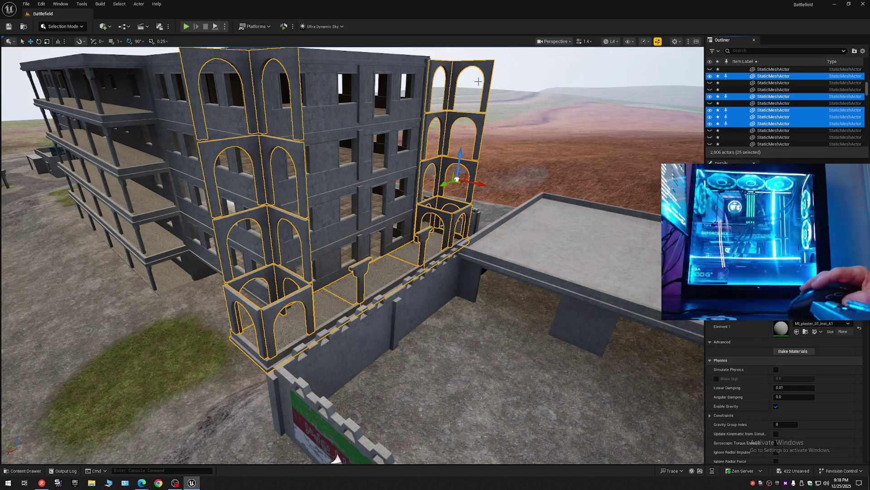
{"action": "left_click", "coordinate": [485, 65]}
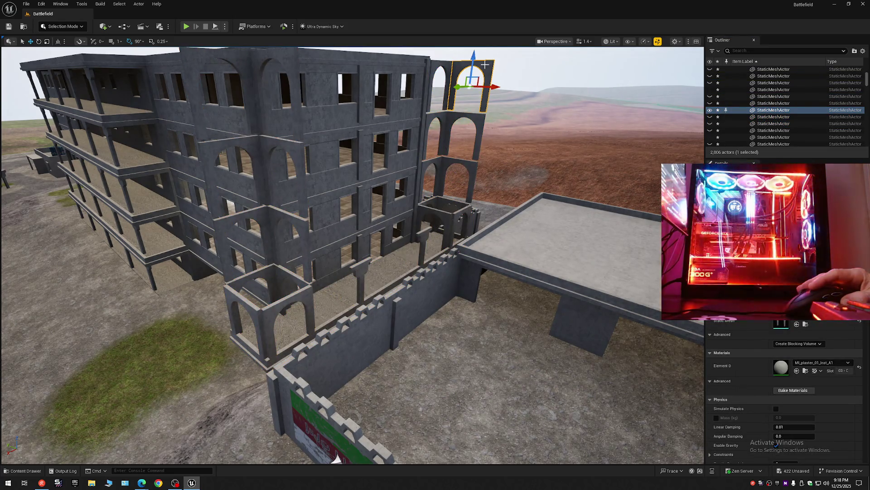
{"action": "left_click", "coordinate": [386, 272]}
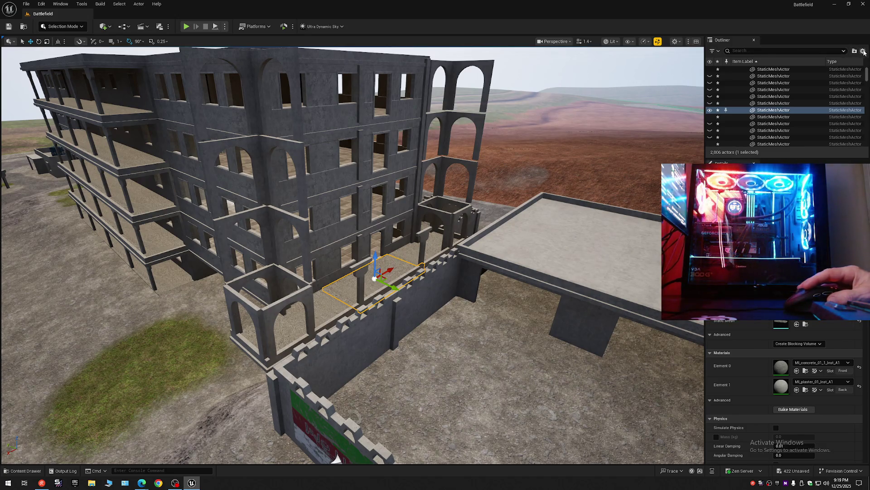
- Hide the Bal and Walls folders under folder 1 and fly over to the next windowed building
{"action": "left_click", "coordinate": [736, 69]}
{"action": "left_click", "coordinate": [733, 67]}
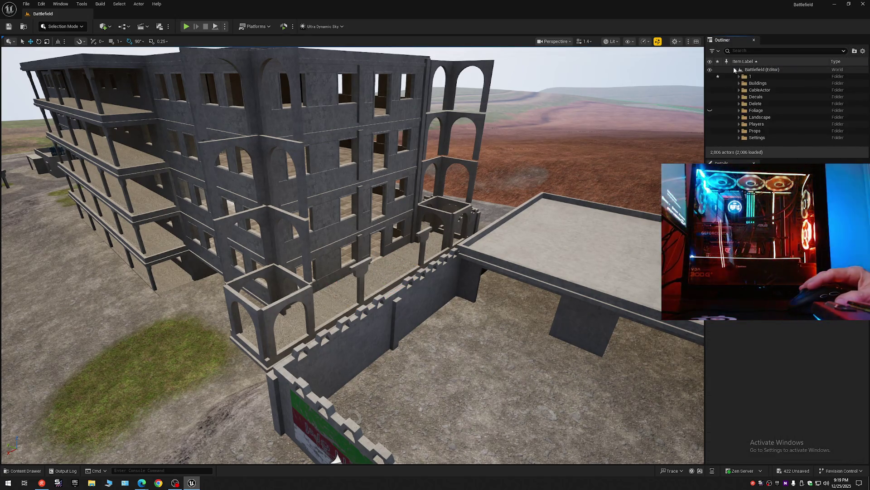
{"action": "left_click", "coordinate": [738, 76]}
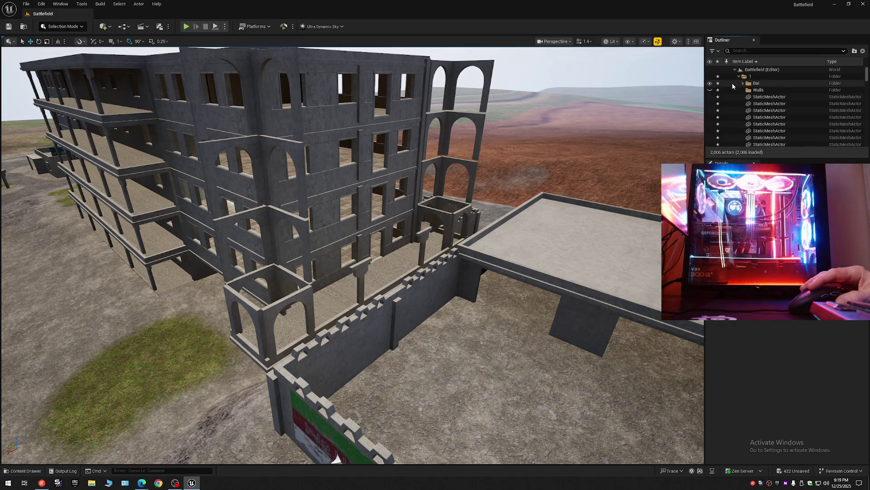
{"action": "left_click_drag", "start_coordinate": [710, 83], "coordinate": [710, 90]}
{"action": "mouse_move", "coordinate": [489, 227]}
{"action": "left_mouse_down"}
{"action": "mouse_move", "coordinate": [489, 198]}
{"action": "mouse_move", "coordinate": [417, 197]}
{"action": "mouse_move", "coordinate": [445, 86]}
{"action": "mouse_move", "coordinate": [485, 97]}
{"action": "mouse_move", "coordinate": [376, 134]}
{"action": "mouse_move", "coordinate": [407, 165]}
{"action": "mouse_move", "coordinate": [458, 112]}
{"action": "mouse_move", "coordinate": [381, 52]}
{"action": "mouse_move", "coordinate": [344, 50]}
{"action": "mouse_move", "coordinate": [354, 55]}
{"action": "left_mouse_up"}
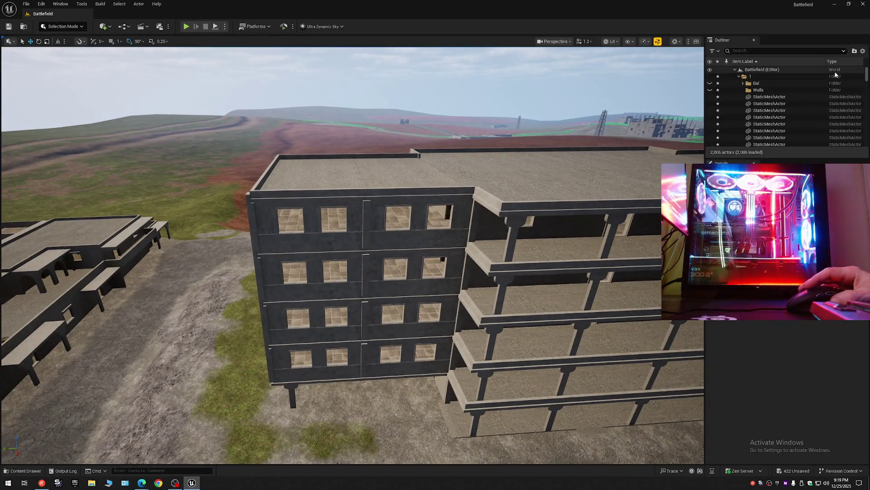
- Collapse the Outliner tree, expand folder 1 and make the Bal folder visible again
{"action": "left_click", "coordinate": [863, 51]}
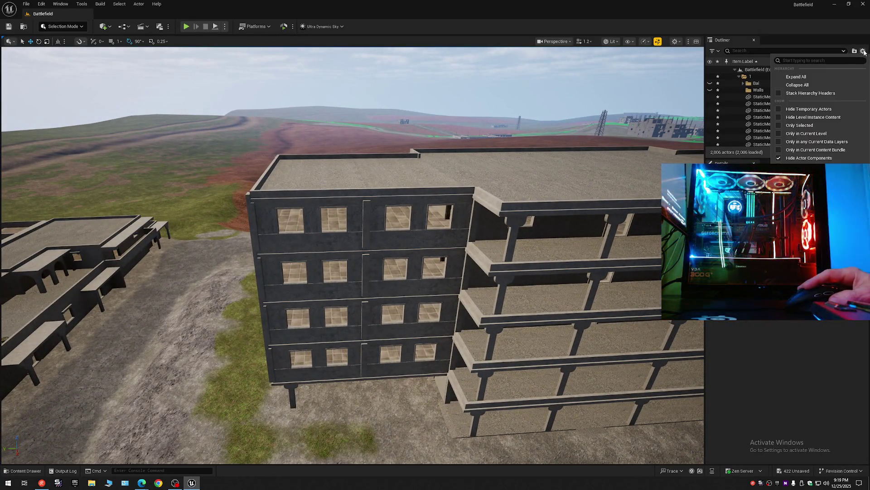
{"action": "left_click", "coordinate": [813, 85]}
{"action": "left_click", "coordinate": [734, 70]}
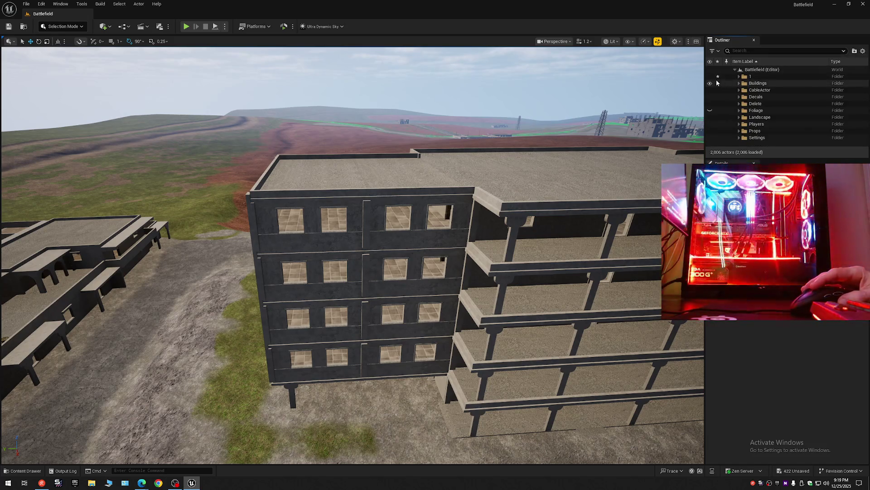
{"action": "left_click", "coordinate": [739, 76]}
{"action": "left_click", "coordinate": [710, 83]}
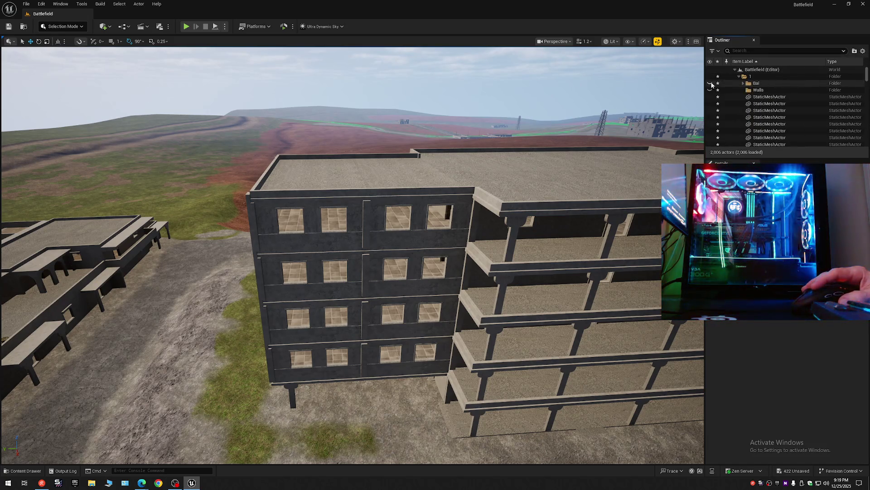
{"action": "left_click", "coordinate": [743, 83]}
{"action": "left_click", "coordinate": [752, 90]}
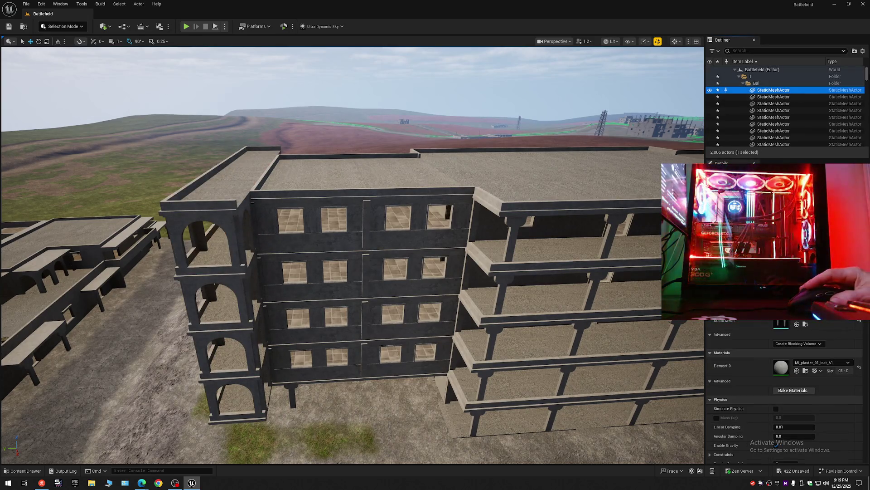
- Collapse the tree again, expand folder 1 and put the Bal folder into rename mode
{"action": "left_click", "coordinate": [862, 51]}
{"action": "left_click", "coordinate": [797, 85]}
{"action": "left_click", "coordinate": [735, 69]}
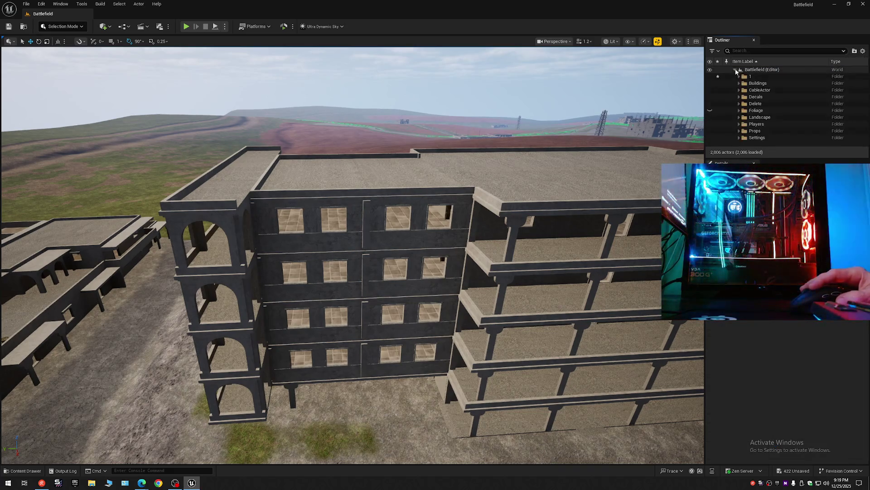
{"action": "left_click", "coordinate": [739, 76]}
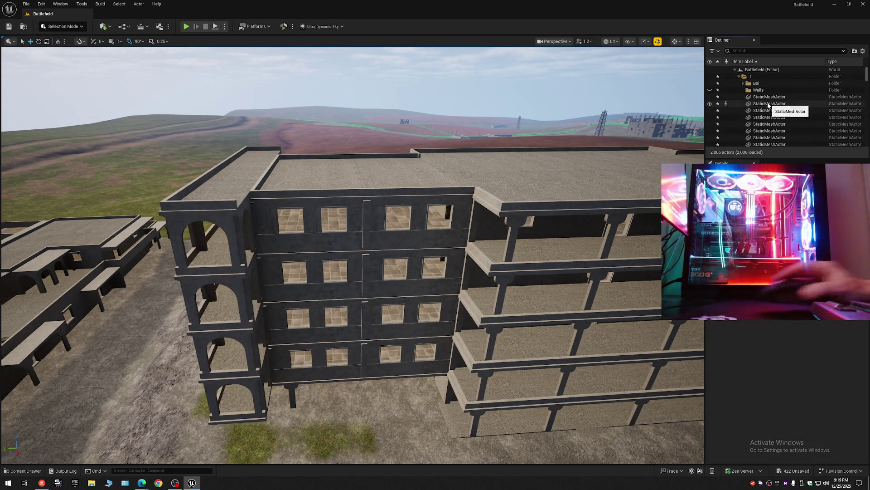
{"action": "left_click", "coordinate": [743, 83]}
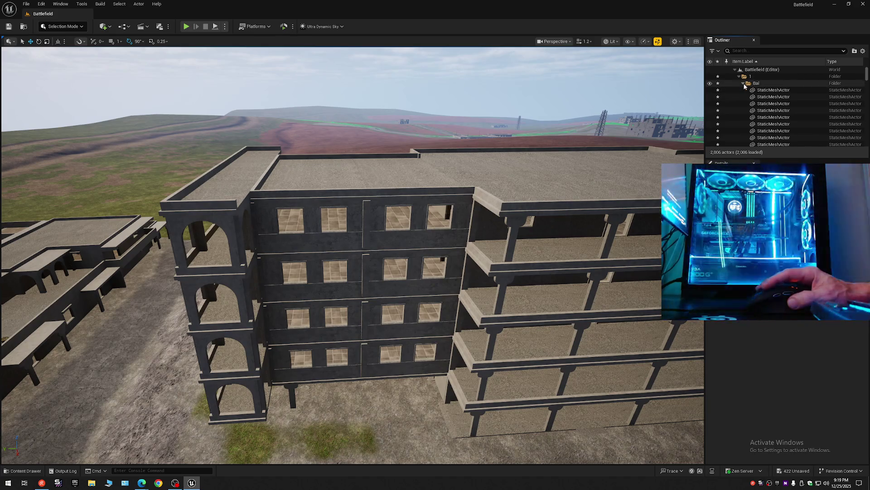
{"action": "left_click", "coordinate": [755, 84]}
{"action": "left_click", "coordinate": [758, 86]}
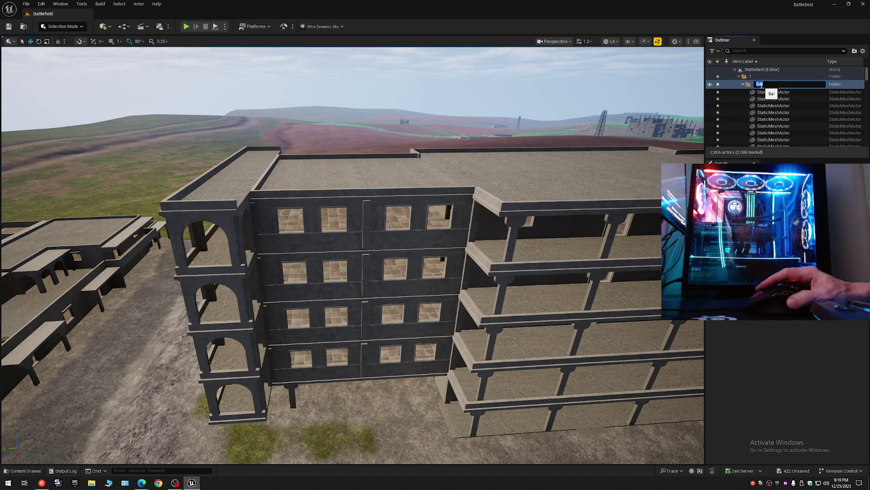
{"action": "type", "text": "2"}
- Rename the folder to 2 and create another new folder under the Battlefield level
{"action": "key", "text": "Return"}
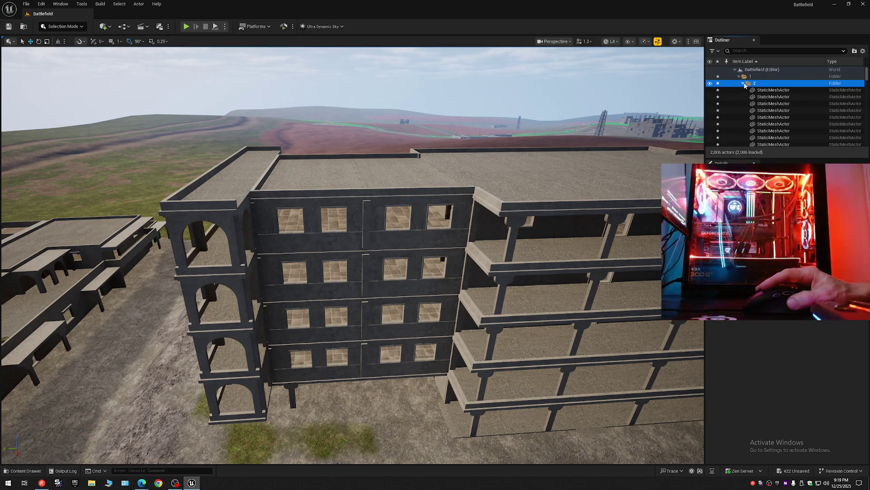
{"action": "left_click", "coordinate": [744, 84]}
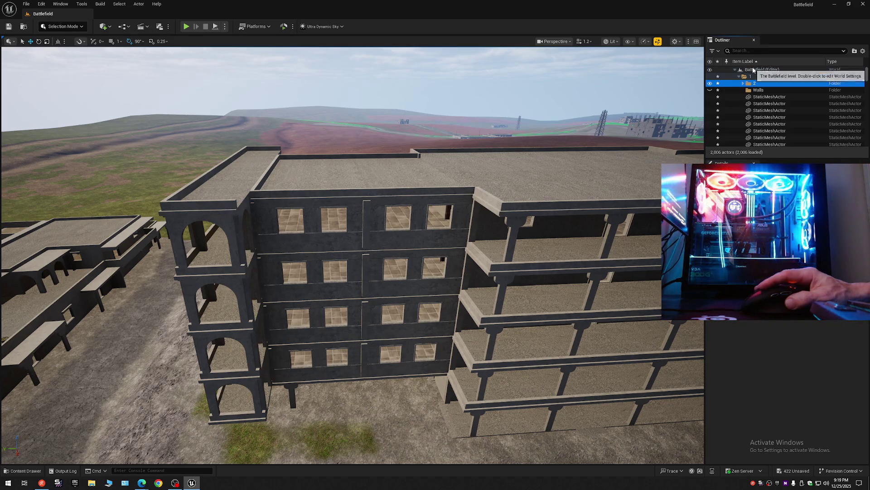
{"action": "right_click", "coordinate": [756, 71]}
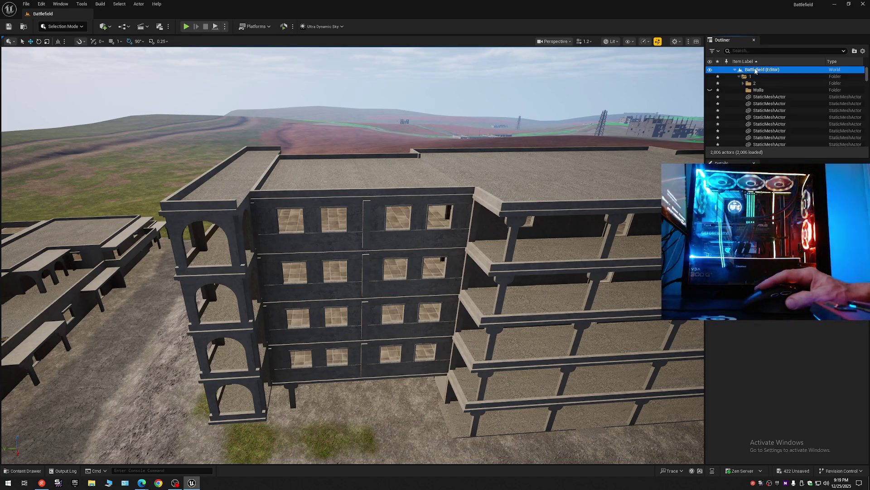
{"action": "left_click", "coordinate": [781, 85]}
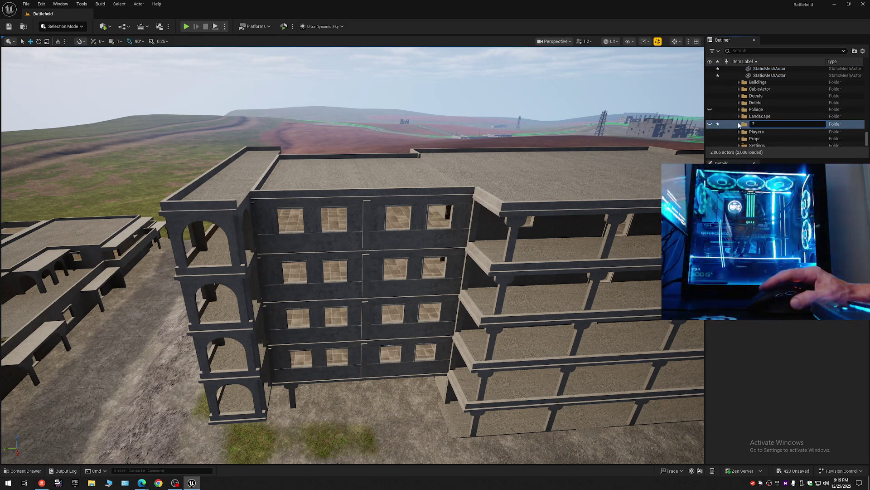
{"action": "key", "text": "Return"}
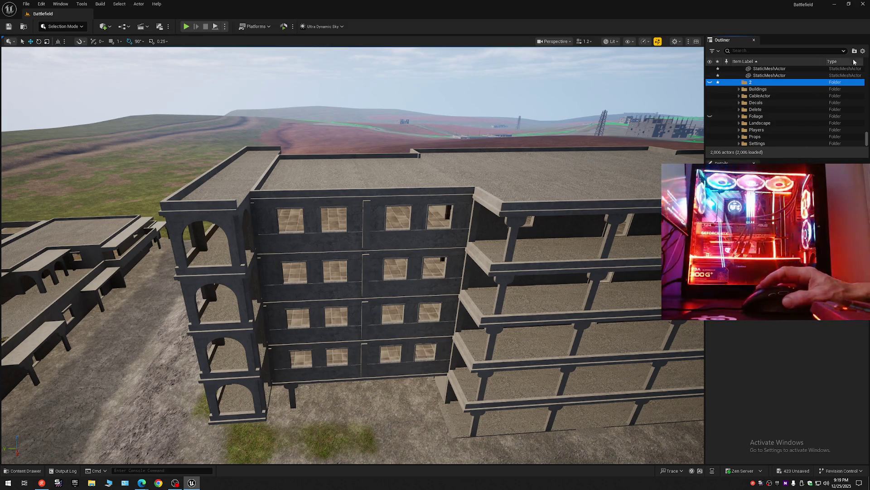
- Create a folder named 3 under Battlefield and drag folder 2 onto folder 1
{"action": "right_click", "coordinate": [763, 93]}
{"action": "left_click", "coordinate": [770, 86]}
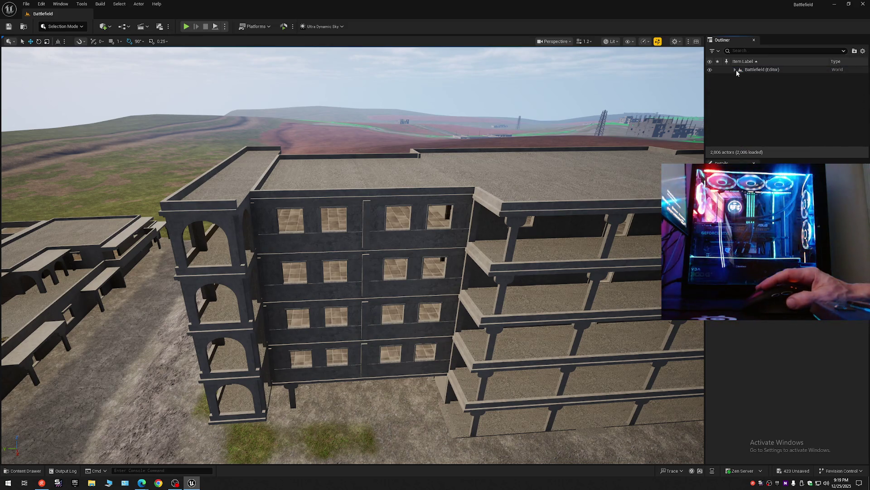
{"action": "double_click", "coordinate": [751, 71]}
{"action": "right_click", "coordinate": [752, 71]}
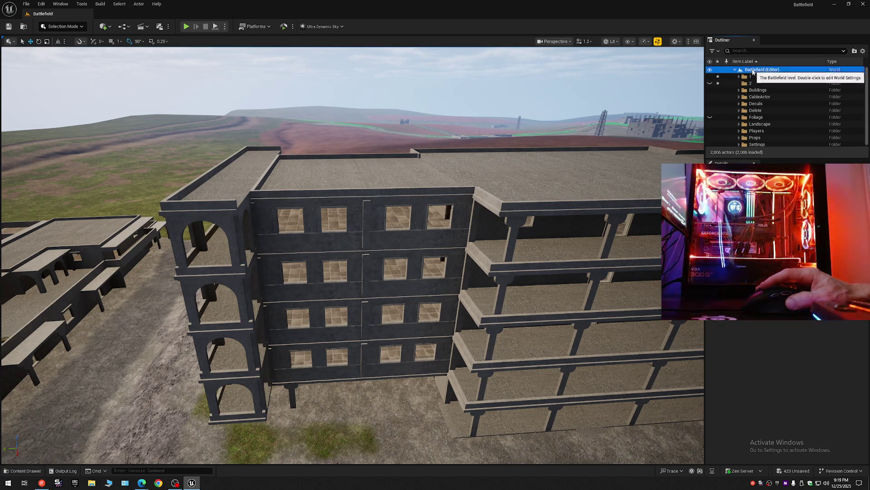
{"action": "left_click", "coordinate": [775, 85]}
{"action": "type", "text": "3"}
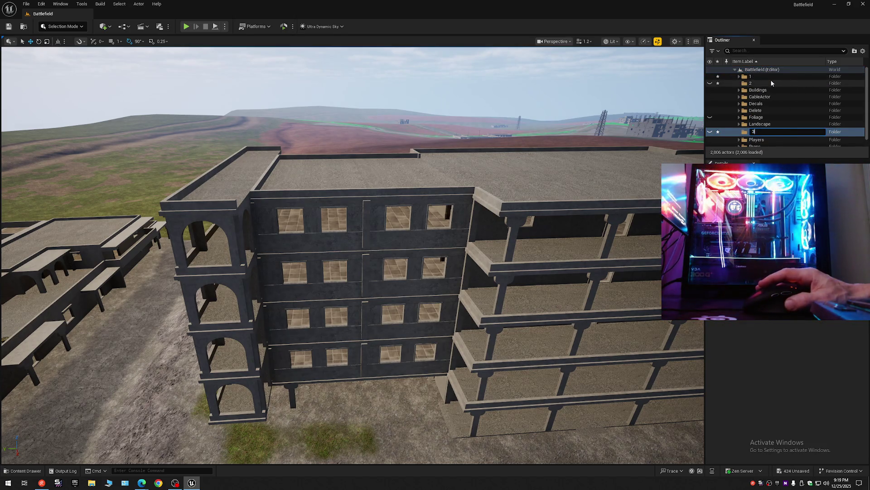
{"action": "key", "text": "Return"}
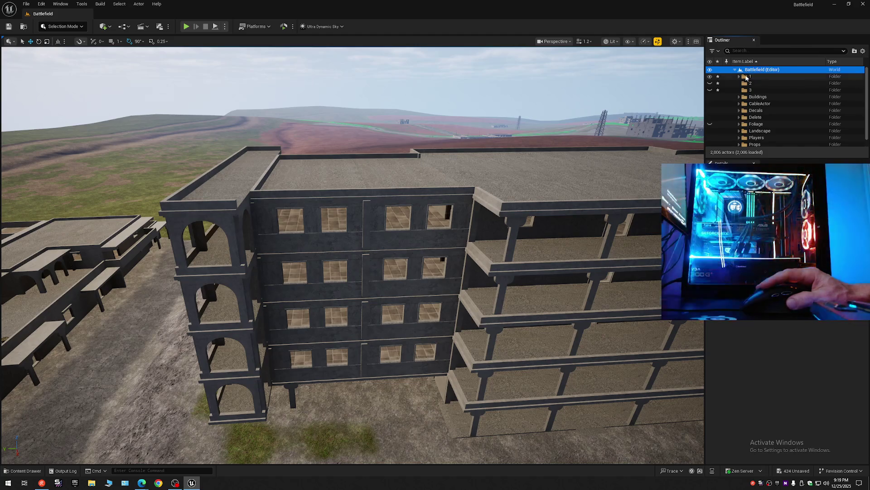
{"action": "left_click_drag", "start_coordinate": [749, 85], "coordinate": [740, 79]}
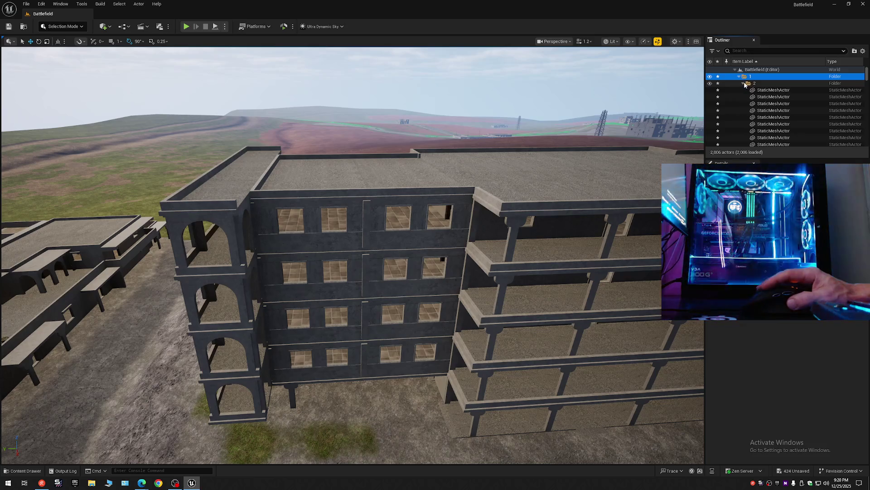
- Shift-select the 110 tower static mesh pieces and move them into the Walls folder
{"action": "left_click", "coordinate": [791, 95]}
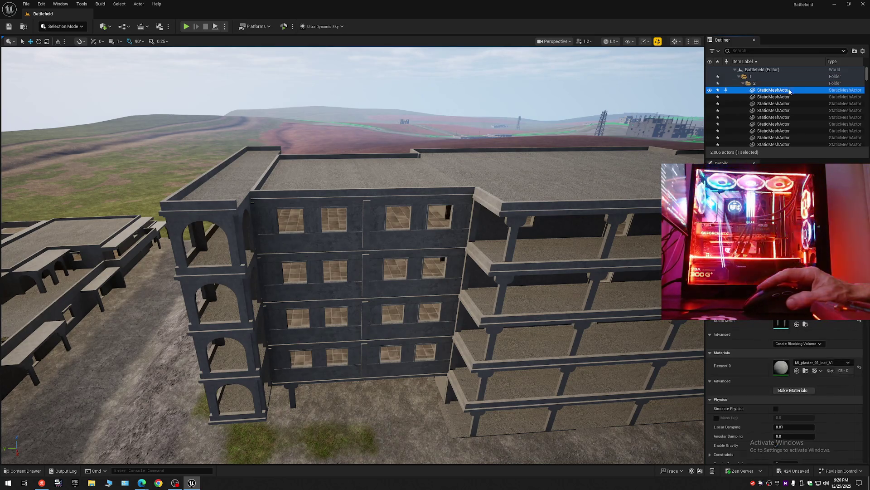
{"action": "scroll", "coordinate": [792, 101], "scroll_direction": "down", "scroll_amount": 3}
{"action": "scroll", "coordinate": [792, 101], "scroll_direction": "down", "scroll_amount": 5}
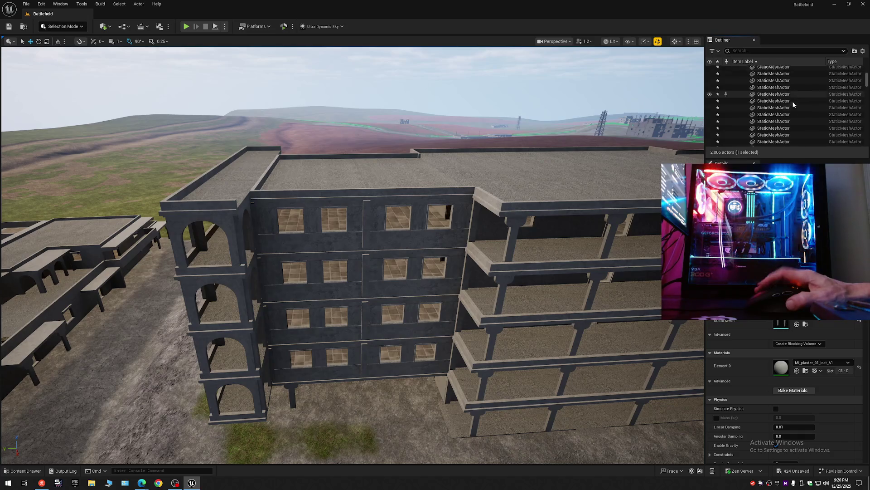
{"action": "scroll", "coordinate": [794, 104], "scroll_direction": "down", "scroll_amount": 5}
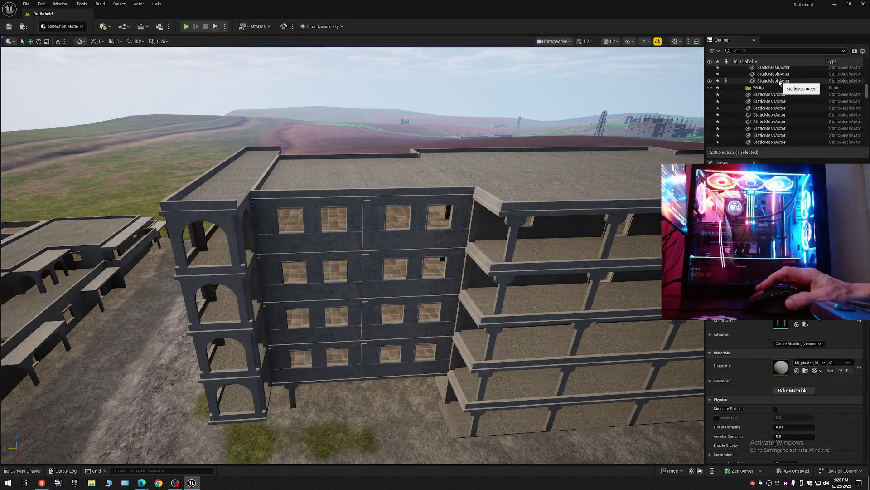
{"action": "left_click", "coordinate": [779, 82], "text": "shift"}
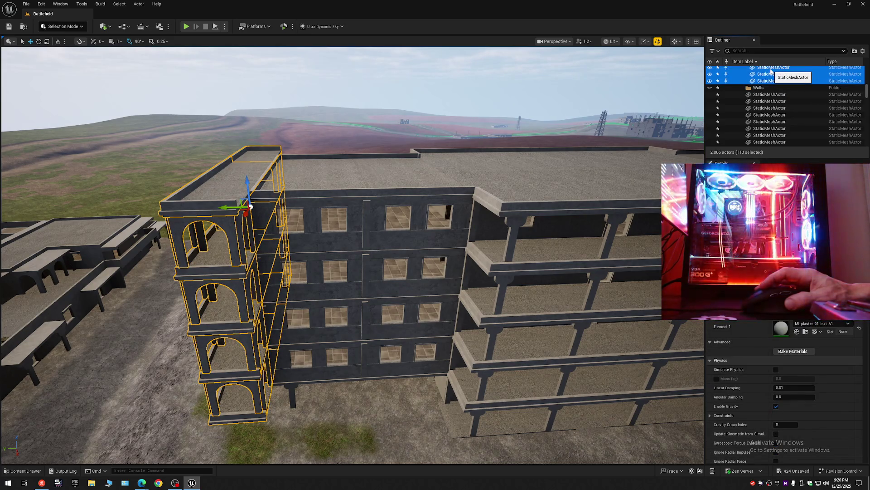
{"action": "right_click", "coordinate": [771, 70]}
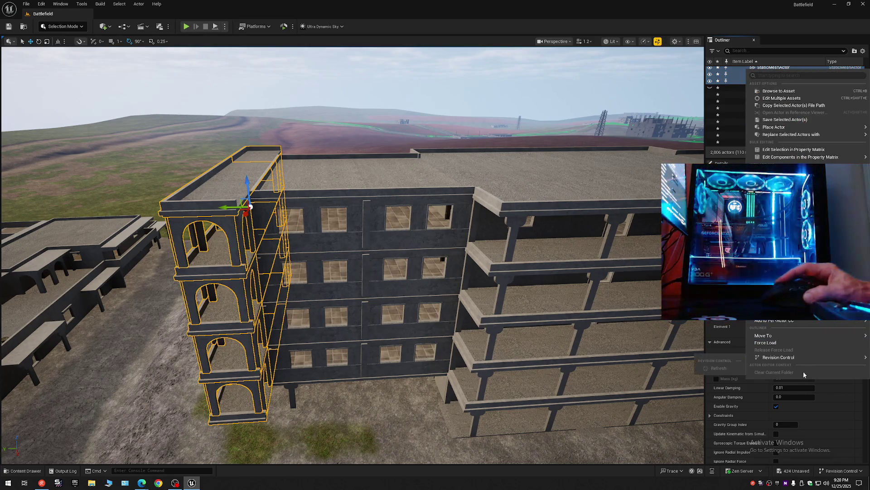
{"action": "mouse_move", "coordinate": [776, 335]}
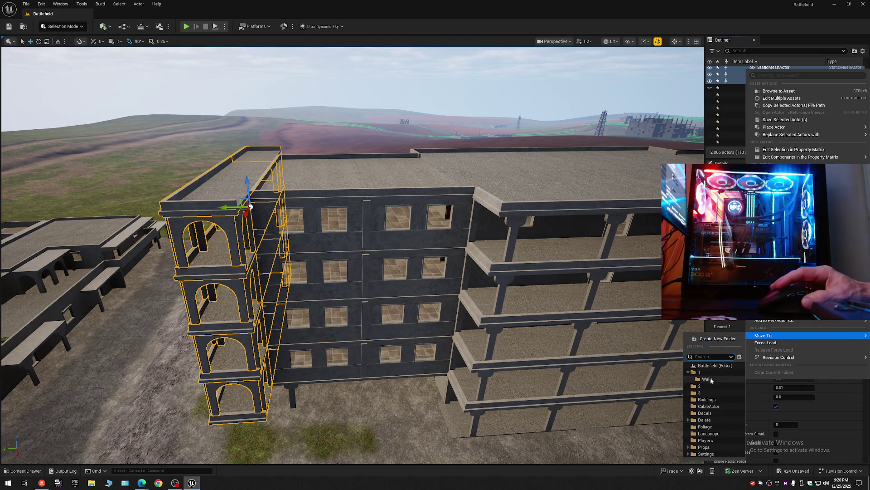
{"action": "left_click", "coordinate": [708, 379]}
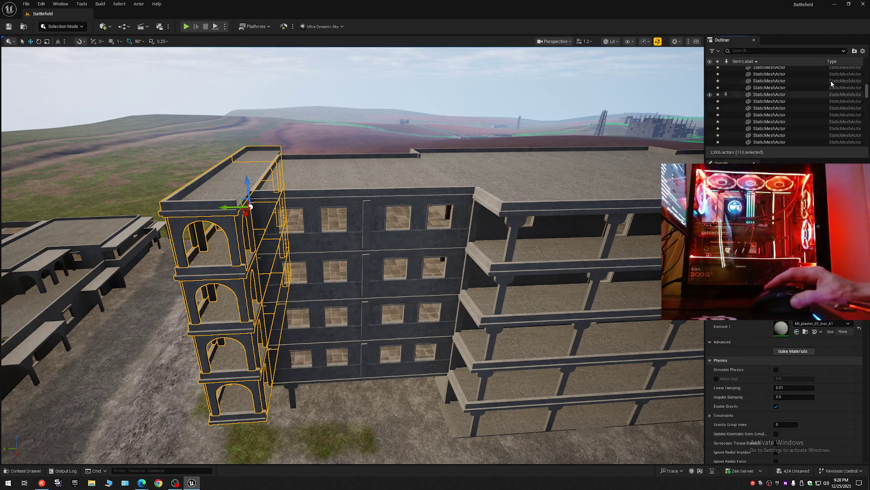
{"action": "left_click", "coordinate": [737, 70]}
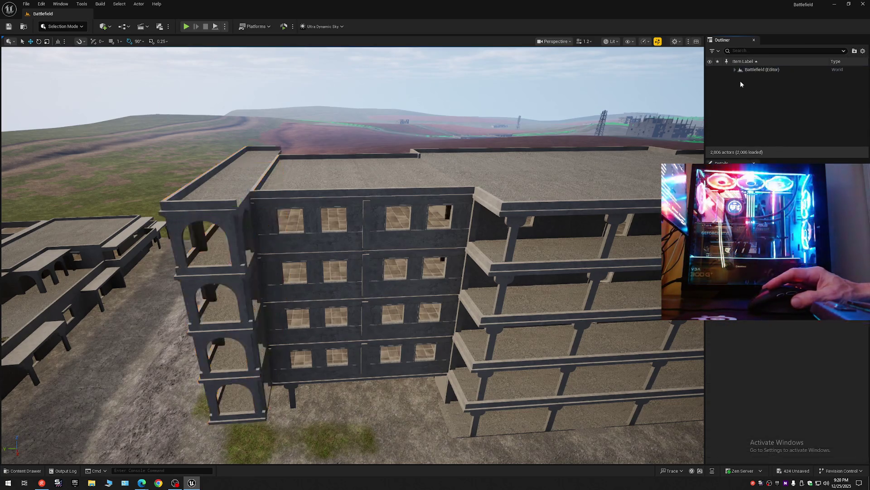
- Delete the nested folder 2 and the Walls folder inside folder 1
{"action": "left_click", "coordinate": [736, 71]}
{"action": "left_click", "coordinate": [739, 78]}
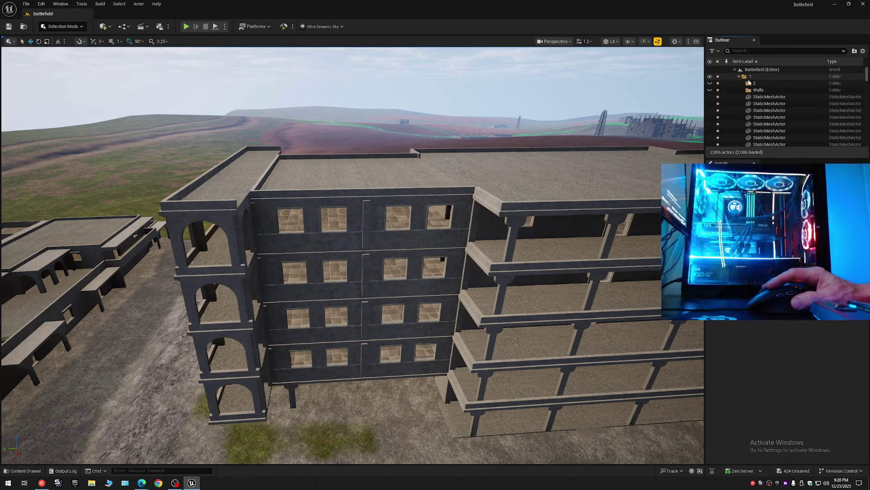
{"action": "left_click", "coordinate": [746, 84]}
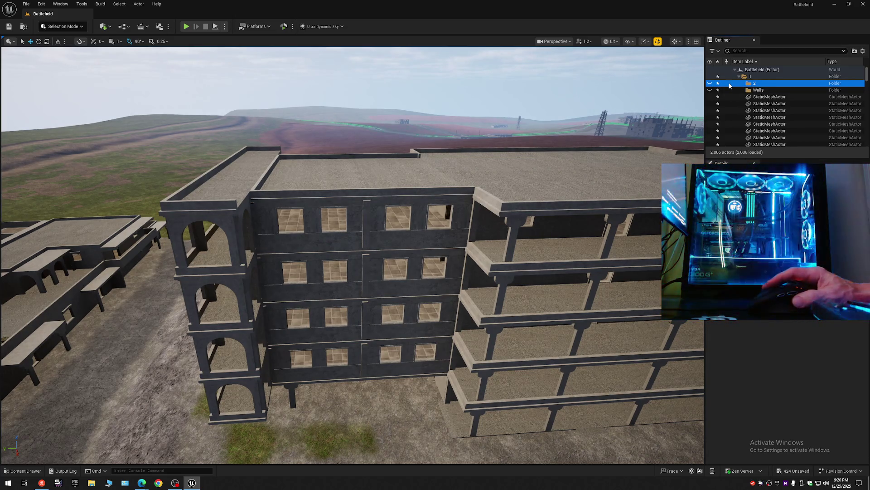
{"action": "key", "text": "Delete"}
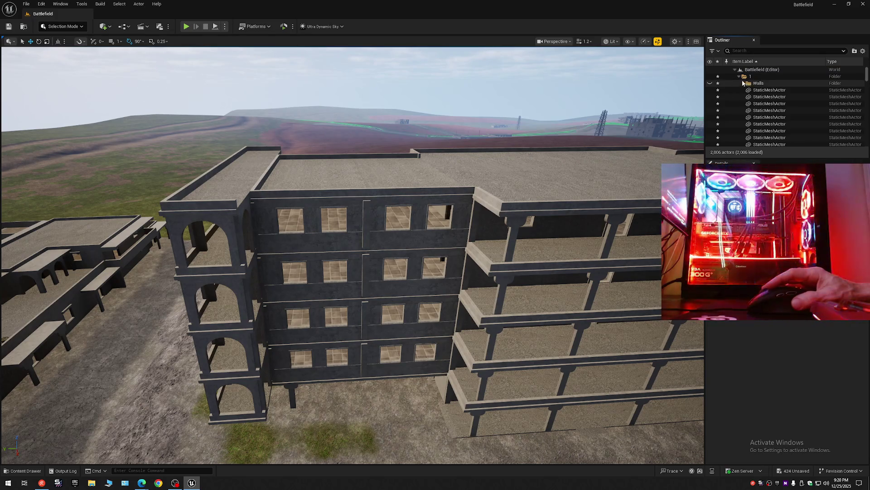
{"action": "left_click", "coordinate": [754, 84]}
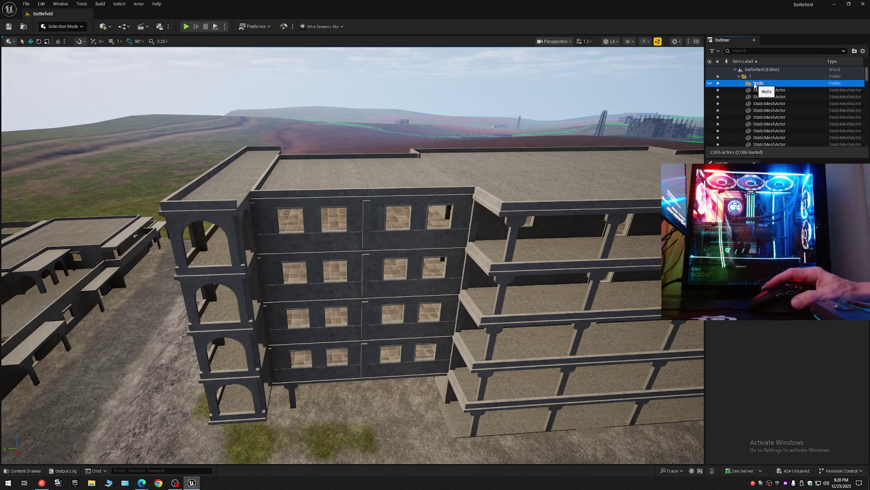
{"action": "key", "text": "Delete"}
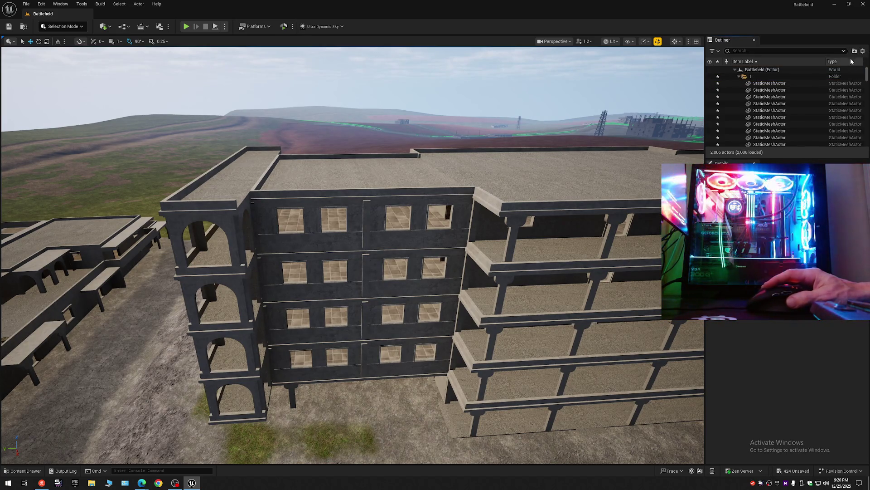
- Re-expand the Battlefield folders and select all 110 pieces in folder 2
{"action": "left_click", "coordinate": [739, 76]}
{"action": "left_click", "coordinate": [735, 69]}
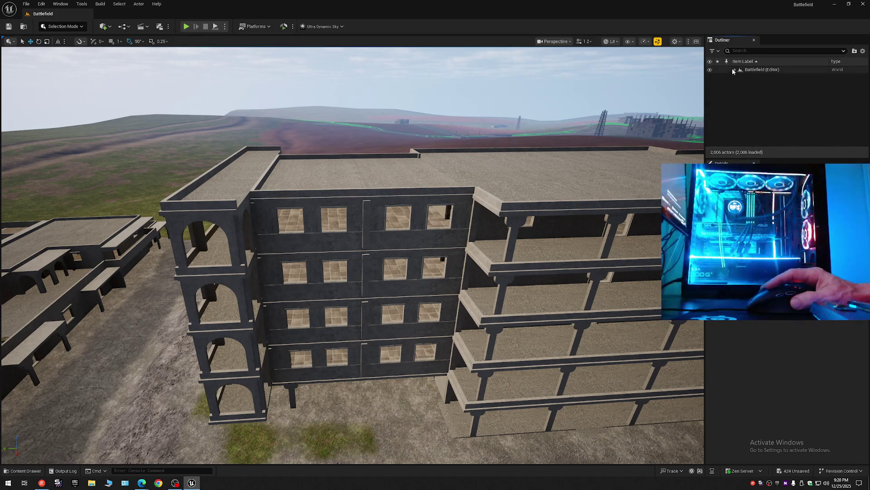
{"action": "left_click", "coordinate": [735, 69]}
{"action": "left_click", "coordinate": [759, 90]}
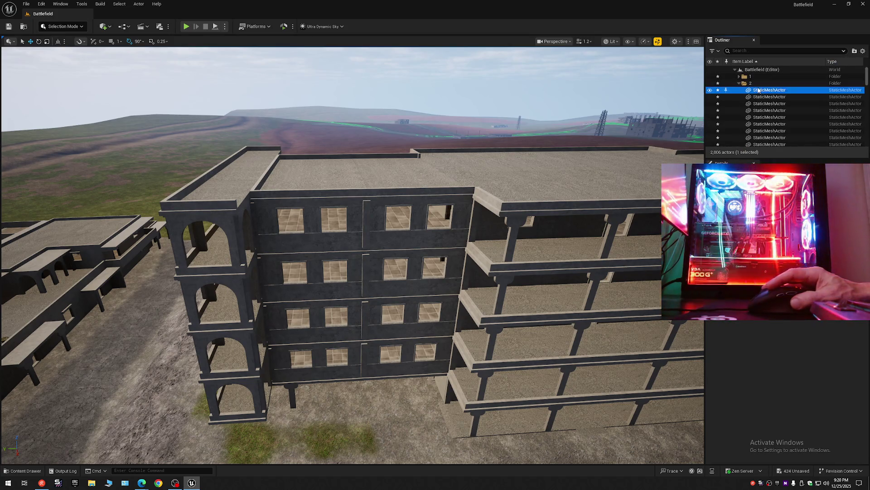
{"action": "left_click_drag", "start_coordinate": [867, 77], "coordinate": [867, 136]}
{"action": "left_click", "coordinate": [766, 80], "text": "shift"}
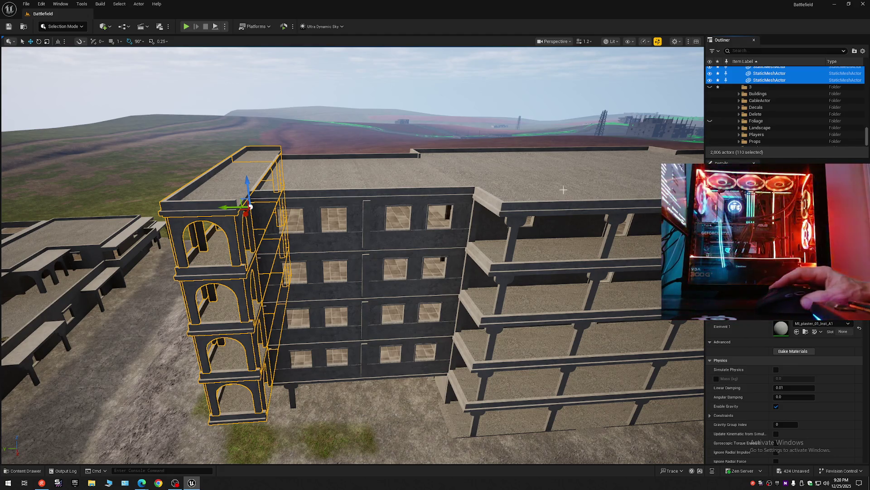
{"action": "scroll", "coordinate": [687, 113], "scroll_direction": "up", "scroll_amount": 2}
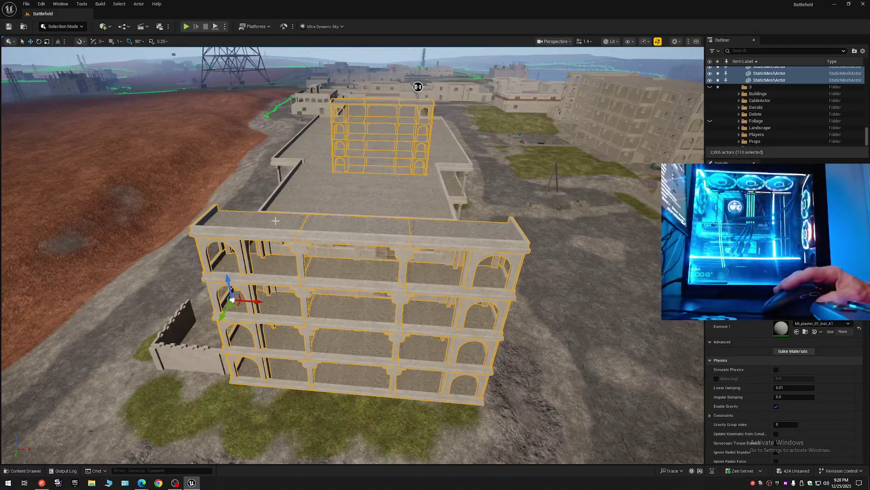
- Select the building's two roof slabs and seven floor slabs together
{"action": "left_click", "coordinate": [275, 221]}
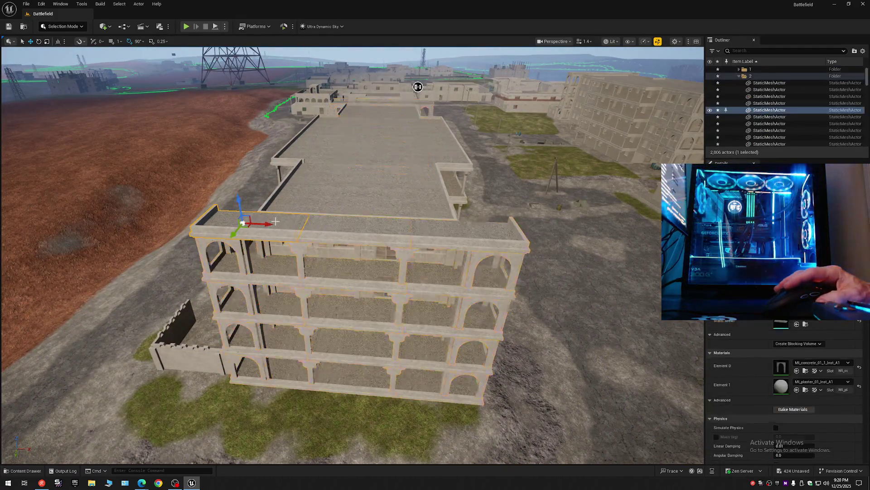
{"action": "left_click", "coordinate": [330, 224], "text": "ctrl"}
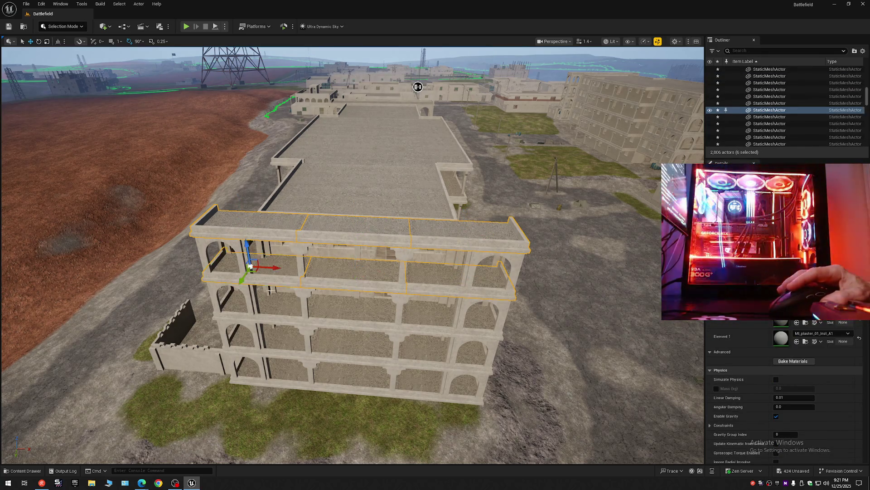
{"action": "left_click", "coordinate": [281, 302], "text": "ctrl"}
{"action": "left_click", "coordinate": [350, 303], "text": "ctrl"}
{"action": "left_click", "coordinate": [434, 307], "text": "ctrl"}
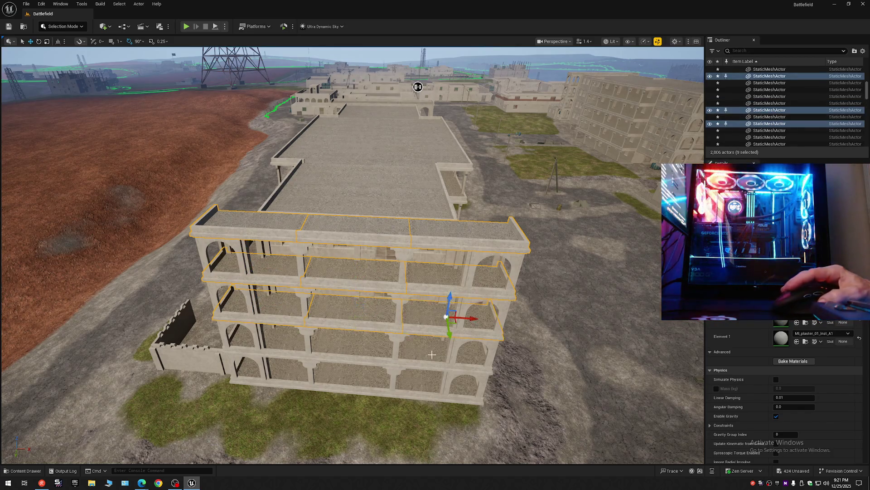
{"action": "left_click", "coordinate": [431, 354], "text": "ctrl"}
{"action": "left_click", "coordinate": [283, 368], "text": "ctrl"}
{"action": "left_click", "coordinate": [343, 370], "text": "ctrl"}
{"action": "left_click", "coordinate": [432, 378], "text": "ctrl"}
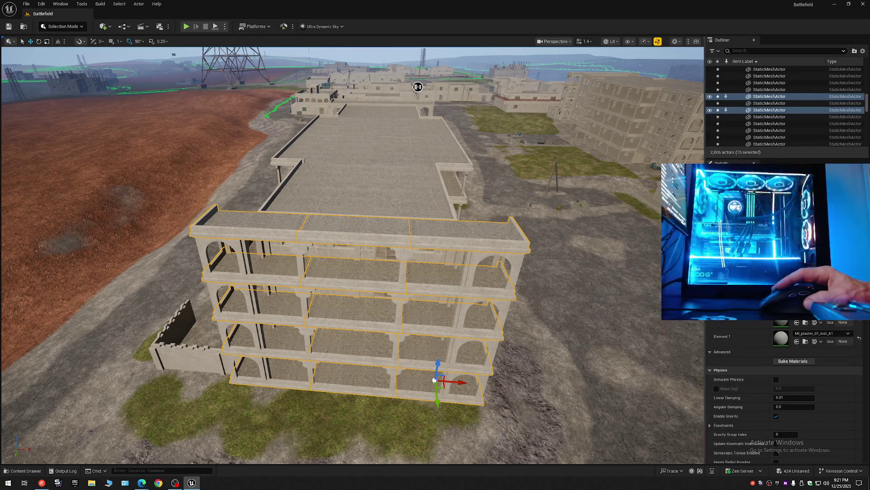
- Inspect the selected floor slabs from low, close, front and high side views
{"action": "left_click_drag", "start_coordinate": [352, 254], "coordinate": [300, 227]}
{"action": "mouse_move", "coordinate": [491, 157]}
{"action": "left_mouse_down"}
{"action": "mouse_move", "coordinate": [416, 181]}
{"action": "mouse_move", "coordinate": [426, 222]}
{"action": "mouse_move", "coordinate": [510, 194]}
{"action": "left_mouse_up"}
{"action": "mouse_move", "coordinate": [317, 160]}
{"action": "left_mouse_down"}
{"action": "mouse_move", "coordinate": [305, 146]}
{"action": "mouse_move", "coordinate": [293, 176]}
{"action": "left_mouse_up"}
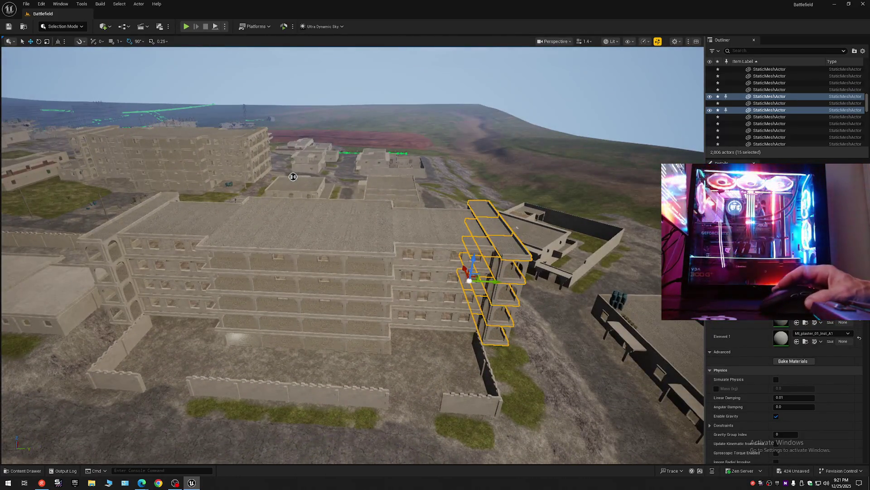
{"action": "left_click_drag", "start_coordinate": [589, 197], "coordinate": [574, 193]}
{"action": "mouse_move", "coordinate": [149, 169]}
{"action": "left_mouse_down"}
{"action": "mouse_move", "coordinate": [227, 103]}
{"action": "mouse_move", "coordinate": [404, 70]}
{"action": "mouse_move", "coordinate": [425, 92]}
{"action": "mouse_move", "coordinate": [404, 117]}
{"action": "left_mouse_up"}
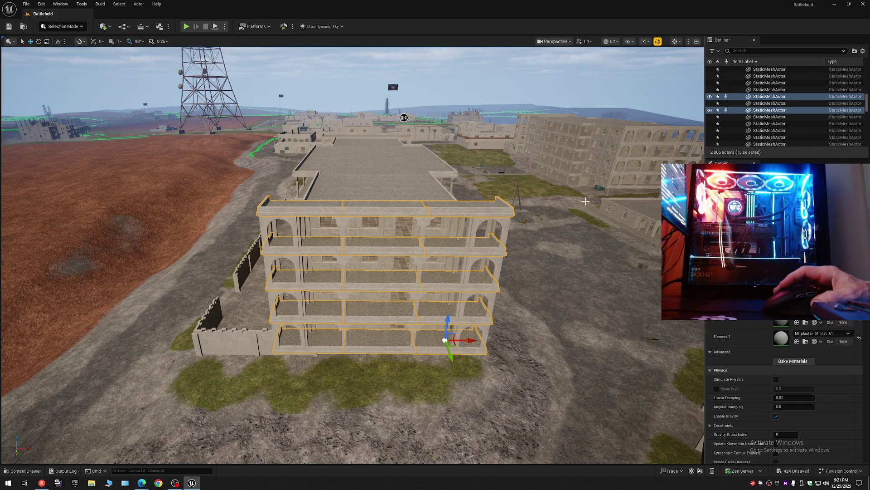
{"action": "mouse_move", "coordinate": [403, 118]}
{"action": "left_mouse_down"}
{"action": "mouse_move", "coordinate": [223, 109]}
{"action": "mouse_move", "coordinate": [309, 75]}
{"action": "left_mouse_up"}
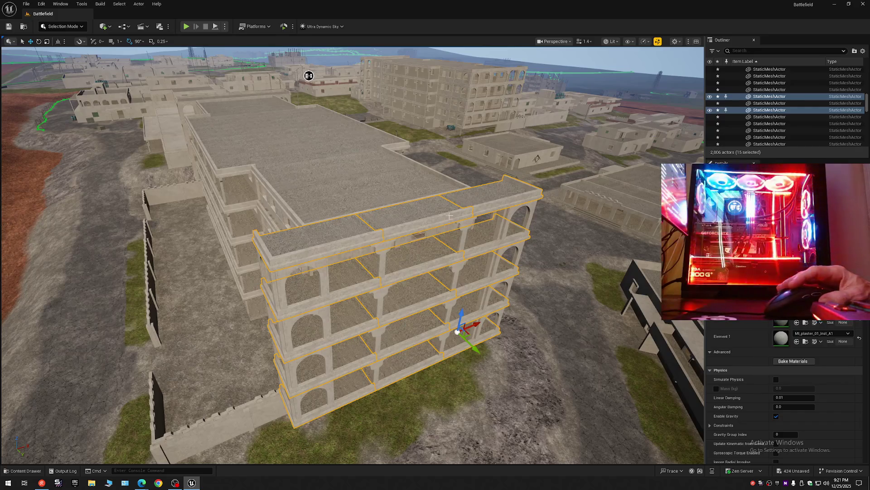
{"action": "mouse_move", "coordinate": [308, 75]}
{"action": "left_mouse_down"}
{"action": "mouse_move", "coordinate": [313, 86]}
{"action": "mouse_move", "coordinate": [444, 110]}
{"action": "mouse_move", "coordinate": [624, 200]}
{"action": "mouse_move", "coordinate": [580, 93]}
{"action": "mouse_move", "coordinate": [421, 90]}
{"action": "mouse_move", "coordinate": [422, 74]}
{"action": "left_mouse_up"}
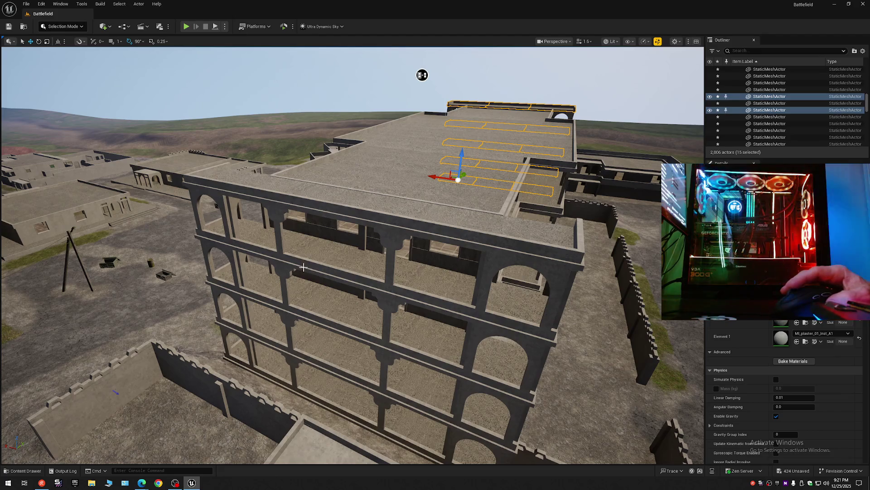
{"action": "mouse_move", "coordinate": [423, 75]}
{"action": "left_mouse_down"}
{"action": "mouse_move", "coordinate": [167, 105]}
{"action": "mouse_move", "coordinate": [185, 136]}
{"action": "mouse_move", "coordinate": [334, 122]}
{"action": "mouse_move", "coordinate": [478, 189]}
{"action": "mouse_move", "coordinate": [463, 198]}
{"action": "left_mouse_up"}
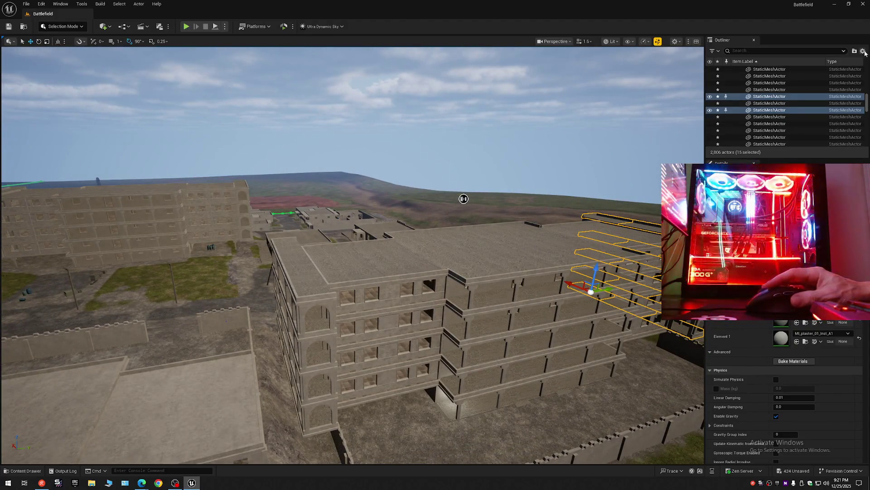
- Deselect the slabs, return the Outliner to its folder tree, and fly to the next building
{"action": "left_click", "coordinate": [863, 51]}
{"action": "left_click", "coordinate": [809, 84]}
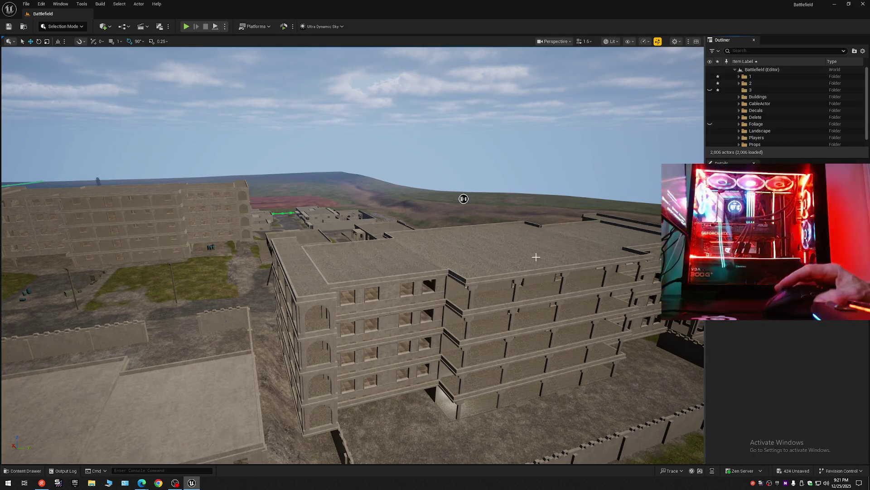
{"action": "mouse_move", "coordinate": [463, 198]}
{"action": "left_mouse_down"}
{"action": "mouse_move", "coordinate": [2, 208]}
{"action": "mouse_move", "coordinate": [139, 168]}
{"action": "mouse_move", "coordinate": [350, 132]}
{"action": "mouse_move", "coordinate": [537, 154]}
{"action": "mouse_move", "coordinate": [479, 145]}
{"action": "mouse_move", "coordinate": [486, 136]}
{"action": "left_mouse_up"}
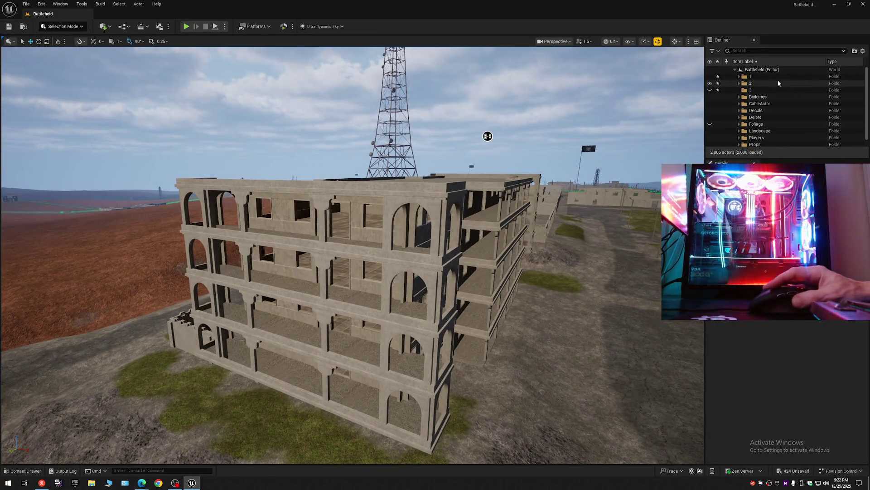
- Expand folder 2, select all 110 of its pieces, and inspect them on the building
{"action": "left_click", "coordinate": [740, 84]}
{"action": "left_click", "coordinate": [766, 90]}
{"action": "left_click_drag", "start_coordinate": [867, 91], "coordinate": [868, 136]}
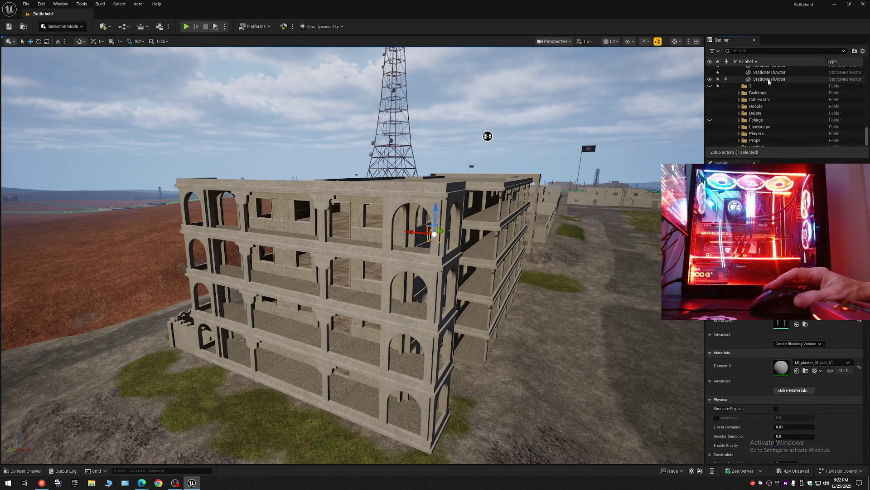
{"action": "left_click", "coordinate": [769, 79], "text": "shift"}
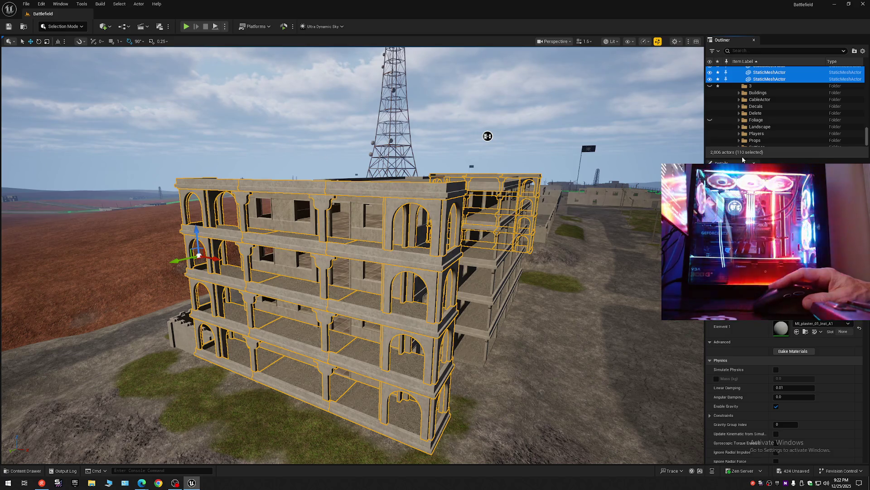
{"action": "left_click_drag", "start_coordinate": [577, 236], "coordinate": [453, 240]}
{"action": "mouse_move", "coordinate": [384, 157]}
{"action": "left_mouse_down"}
{"action": "mouse_move", "coordinate": [491, 200]}
{"action": "mouse_move", "coordinate": [489, 219]}
{"action": "mouse_move", "coordinate": [578, 95]}
{"action": "mouse_move", "coordinate": [412, 101]}
{"action": "mouse_move", "coordinate": [453, 103]}
{"action": "mouse_move", "coordinate": [451, 87]}
{"action": "mouse_move", "coordinate": [376, 87]}
{"action": "mouse_move", "coordinate": [569, 98]}
{"action": "mouse_move", "coordinate": [570, 79]}
{"action": "left_mouse_up"}
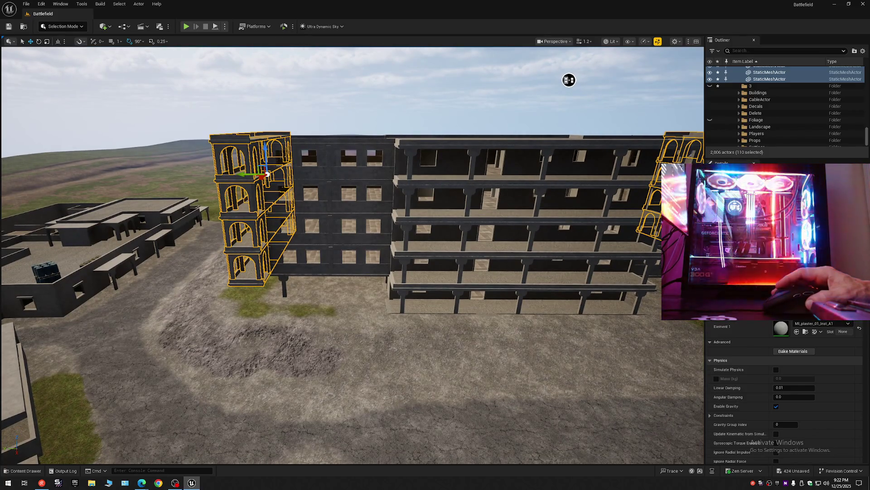
{"action": "scroll", "coordinate": [585, 93], "scroll_direction": "up", "scroll_amount": 2}
{"action": "mouse_move", "coordinate": [570, 79]}
{"action": "left_mouse_down"}
{"action": "mouse_move", "coordinate": [628, 134]}
{"action": "mouse_move", "coordinate": [357, 184]}
{"action": "mouse_move", "coordinate": [228, 137]}
{"action": "left_mouse_up"}
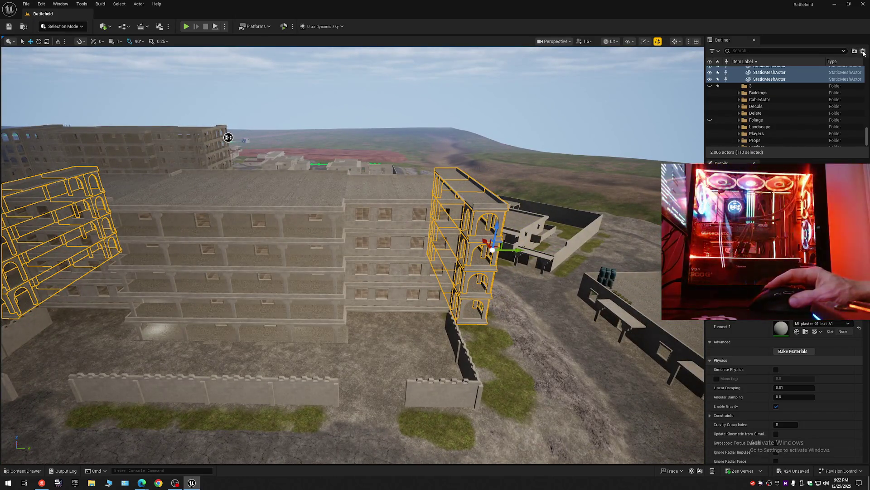
- Collapse the Outliner tree, clear the selection, and select the floor piece with two material slots
{"action": "left_click", "coordinate": [862, 52]}
{"action": "left_click", "coordinate": [812, 85]}
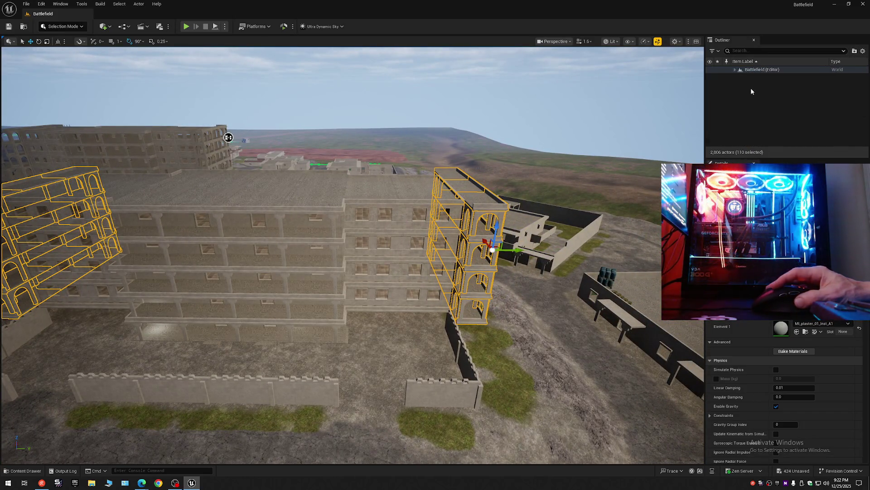
{"action": "key", "text": "Escape"}
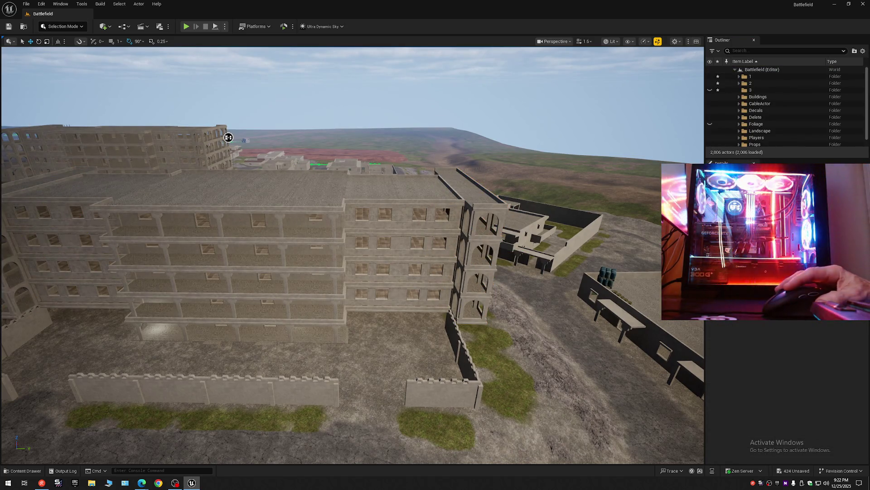
{"action": "left_click", "coordinate": [300, 221]}
{"action": "left_click_drag", "start_coordinate": [696, 355], "coordinate": [666, 283]}
{"action": "mouse_move", "coordinate": [365, 240]}
{"action": "left_mouse_down"}
{"action": "mouse_move", "coordinate": [354, 236]}
{"action": "mouse_move", "coordinate": [365, 240]}
{"action": "left_mouse_up"}
{"action": "left_click", "coordinate": [365, 241]}
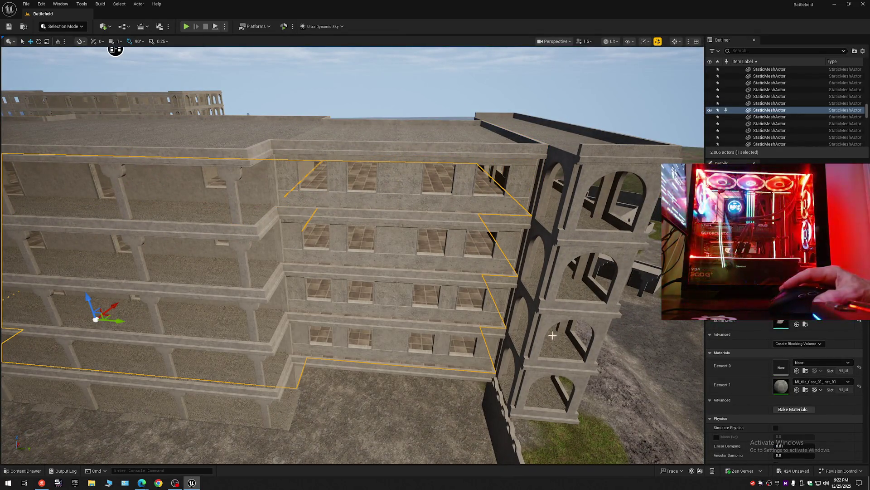
- In Modeling Mode's Attributes > Edit Materials, delete the None slot at Index [0] and accept
{"action": "left_click", "coordinate": [64, 26]}
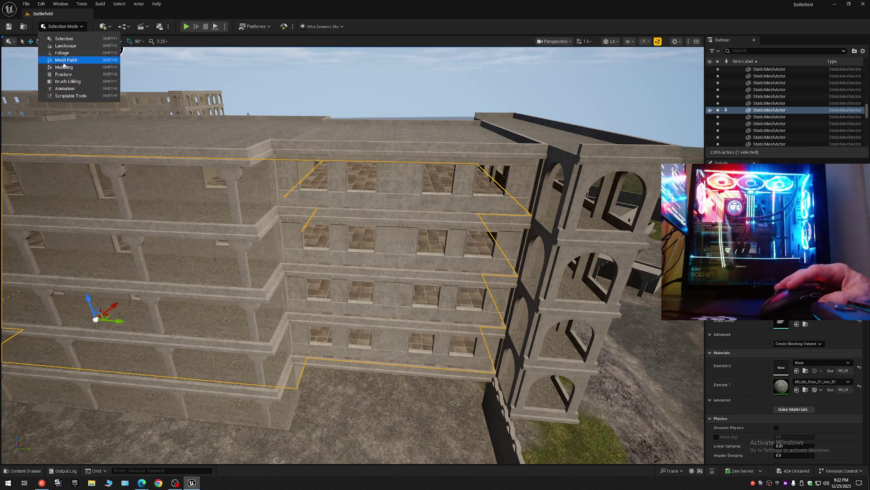
{"action": "left_click", "coordinate": [63, 70]}
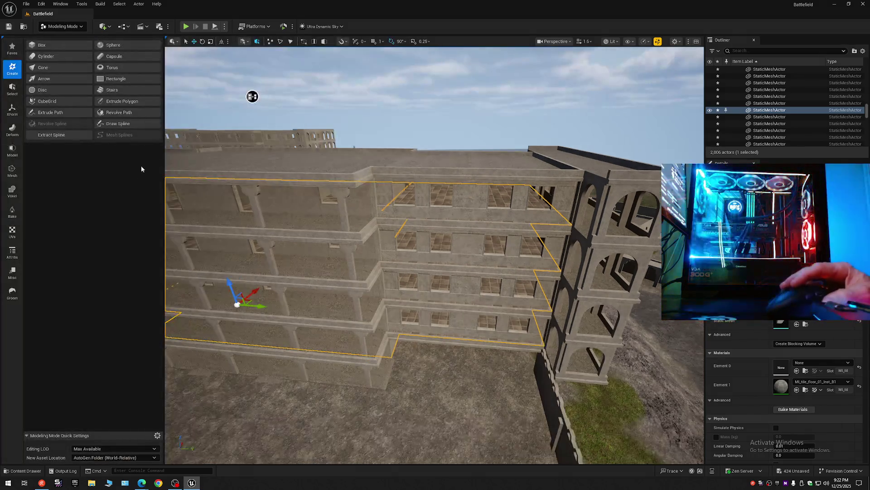
{"action": "left_click", "coordinate": [12, 253]}
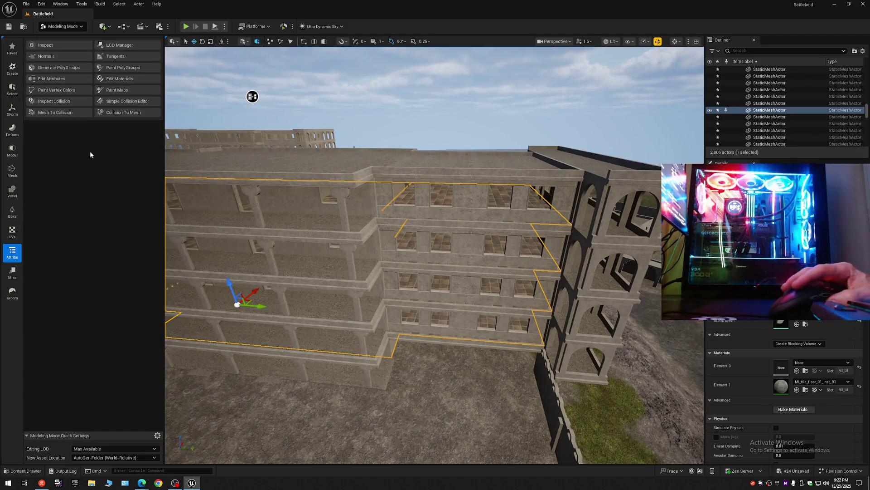
{"action": "left_click", "coordinate": [119, 79]}
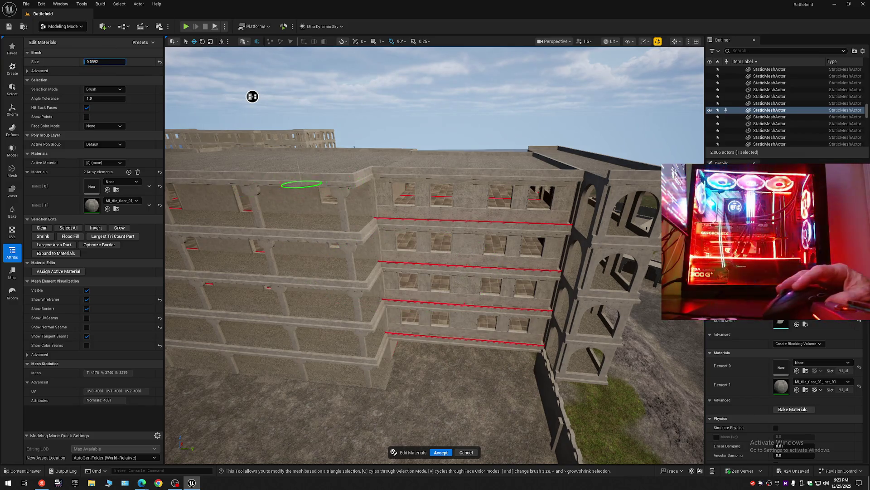
{"action": "type", "text": "8"}
{"action": "mouse_move", "coordinate": [253, 97]}
{"action": "left_mouse_down"}
{"action": "mouse_move", "coordinate": [227, 104]}
{"action": "mouse_move", "coordinate": [274, 115]}
{"action": "mouse_move", "coordinate": [240, 82]}
{"action": "mouse_move", "coordinate": [295, 196]}
{"action": "left_mouse_up"}
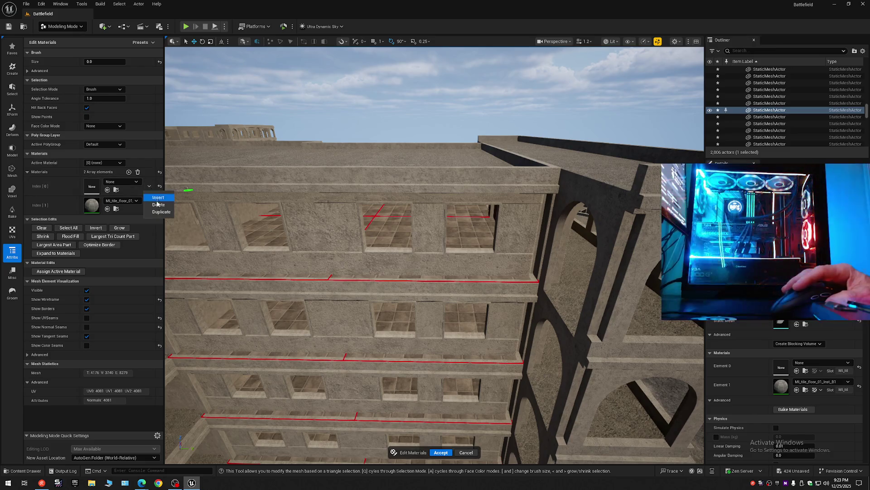
{"action": "left_click", "coordinate": [159, 204]}
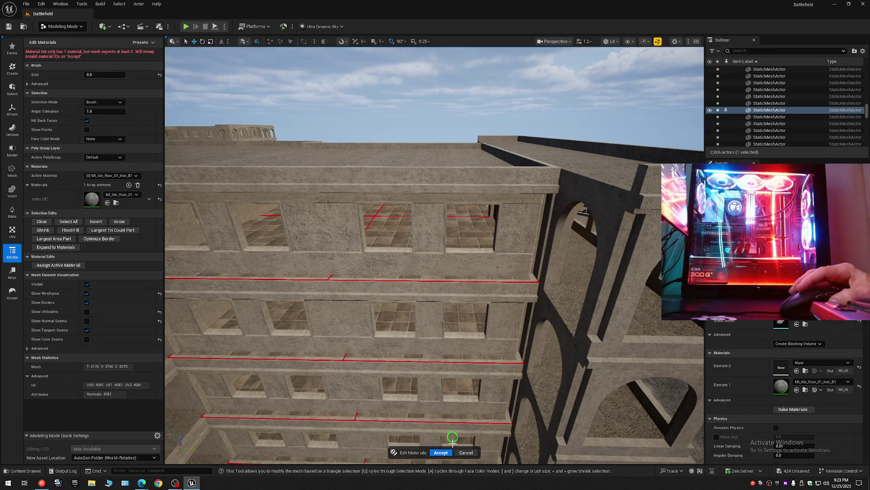
{"action": "left_click", "coordinate": [440, 452]}
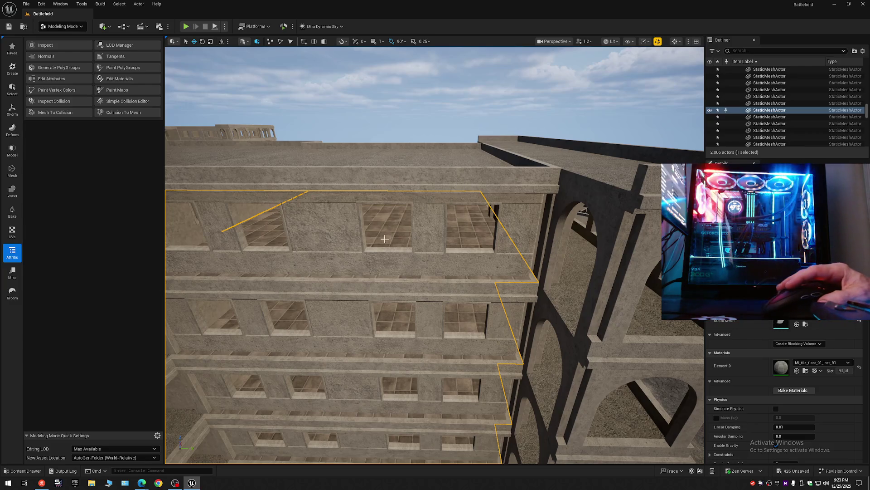
{"action": "mouse_move", "coordinate": [389, 249]}
{"action": "left_mouse_down"}
{"action": "mouse_move", "coordinate": [283, 146]}
{"action": "mouse_move", "coordinate": [632, 191]}
{"action": "mouse_move", "coordinate": [633, 180]}
{"action": "mouse_move", "coordinate": [651, 196]}
{"action": "mouse_move", "coordinate": [613, 195]}
{"action": "mouse_move", "coordinate": [557, 104]}
{"action": "mouse_move", "coordinate": [435, 97]}
{"action": "mouse_move", "coordinate": [366, 124]}
{"action": "mouse_move", "coordinate": [521, 108]}
{"action": "mouse_move", "coordinate": [678, 124]}
{"action": "mouse_move", "coordinate": [535, 164]}
{"action": "left_mouse_up"}
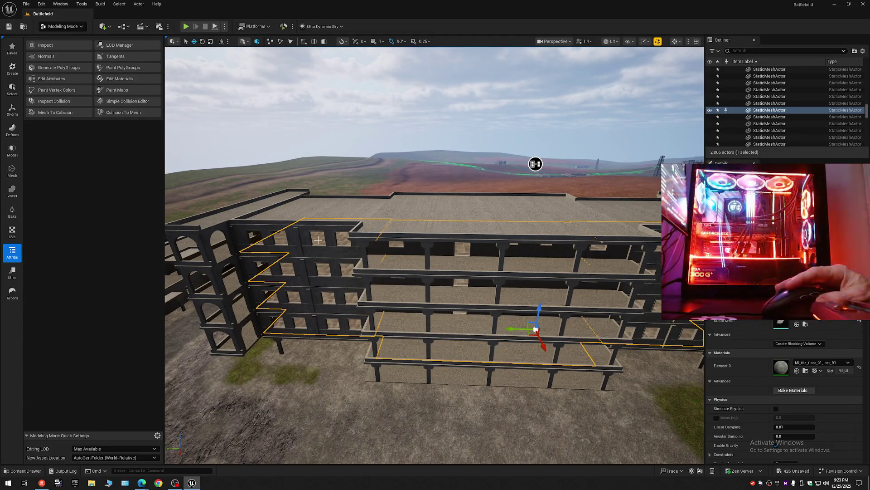
- Collapse the Outliner, reselect the tile floor piece, and recheck its material slots in Edit Materials
{"action": "left_click", "coordinate": [863, 52]}
{"action": "left_click", "coordinate": [826, 83]}
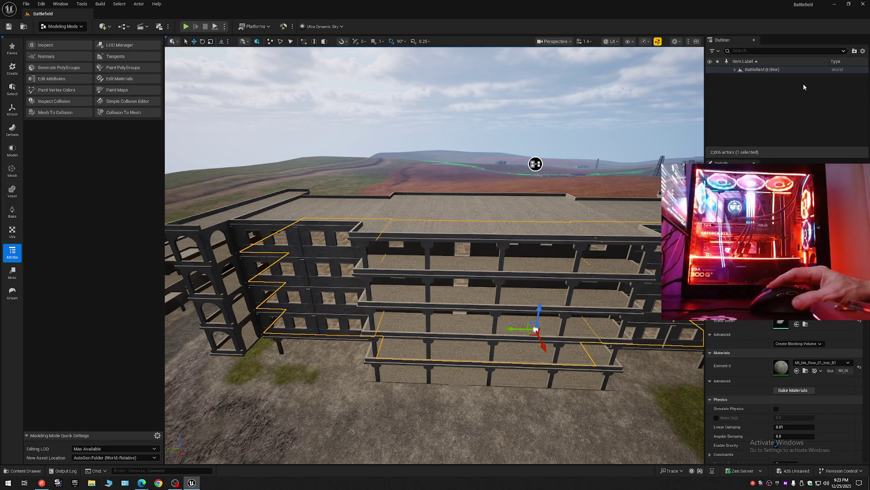
{"action": "left_click", "coordinate": [735, 69]}
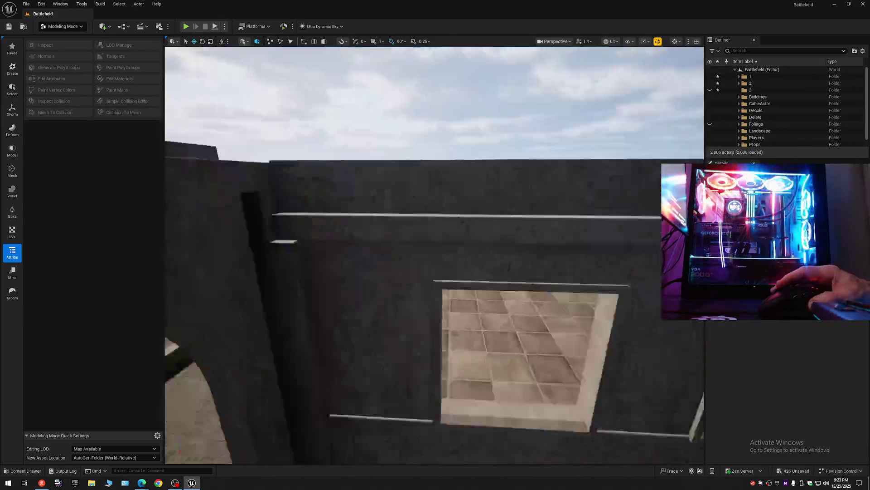
{"action": "scroll", "coordinate": [434, 255], "scroll_direction": "down", "scroll_amount": 2}
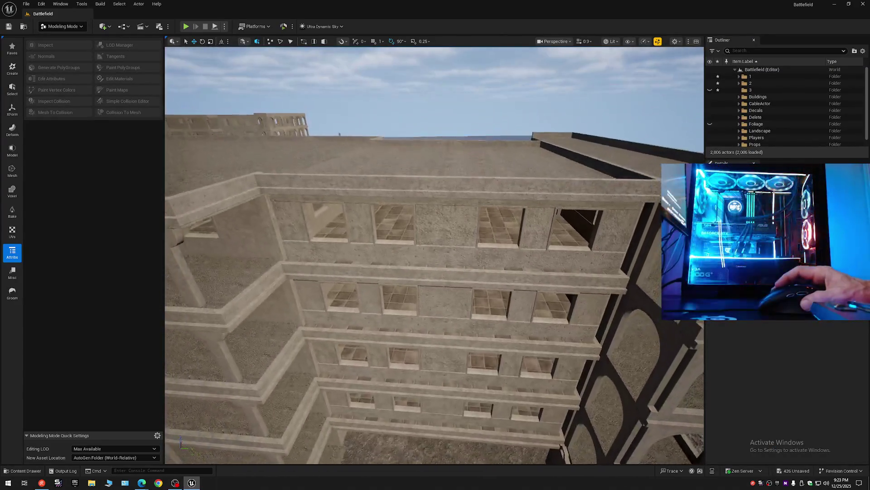
{"action": "left_click", "coordinate": [463, 236]}
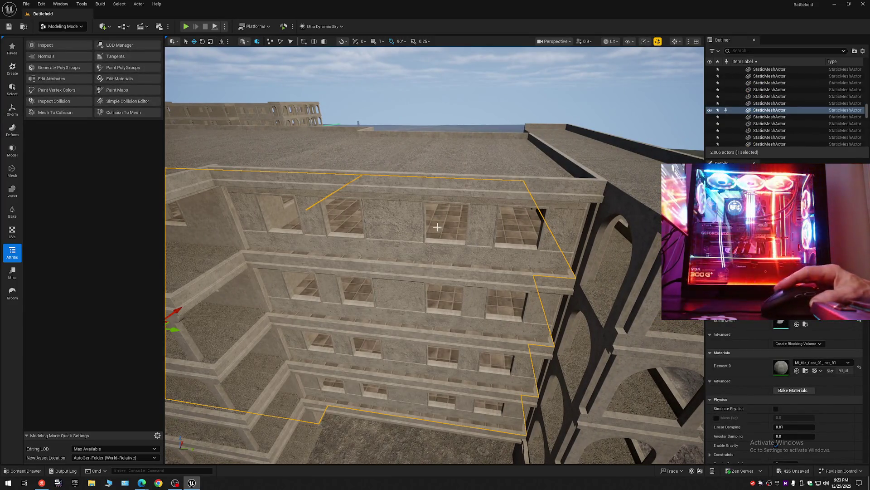
{"action": "left_click", "coordinate": [119, 79]}
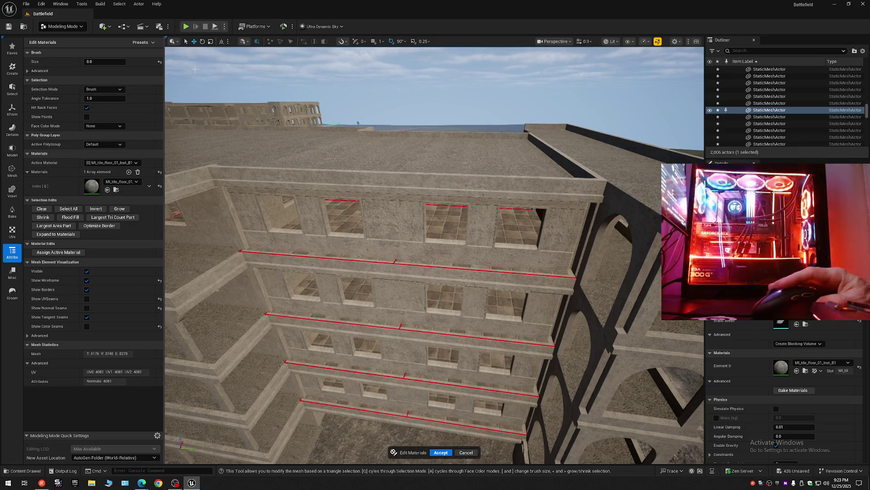
- Return to Selection Mode and select the concrete roof piece
{"action": "left_click", "coordinate": [63, 26]}
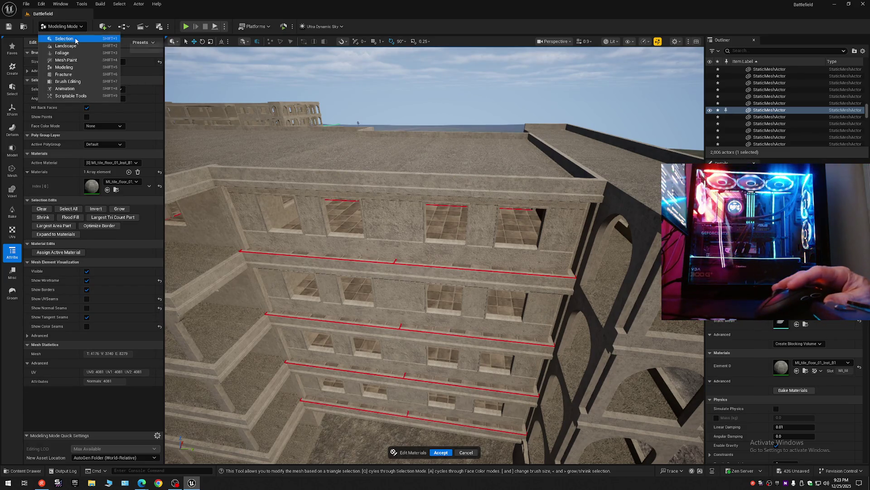
{"action": "left_click", "coordinate": [57, 34]}
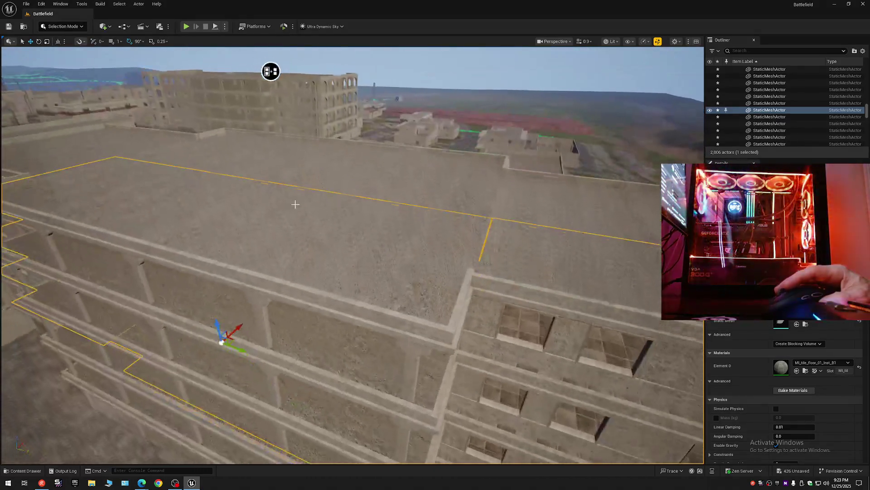
{"action": "left_click", "coordinate": [312, 186]}
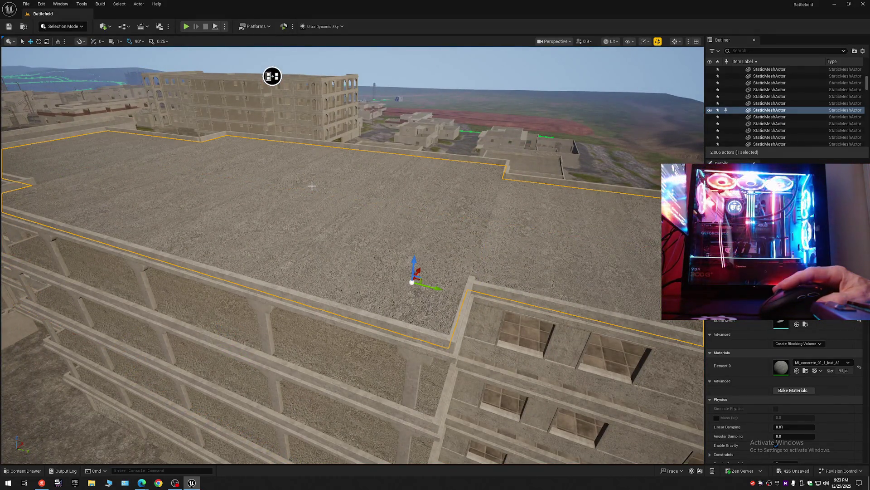
- Select the slab below the roof and delete its empty Index [0] slot in Modeling Mode's Edit Materials
{"action": "left_click_drag", "start_coordinate": [311, 186], "coordinate": [307, 212]}
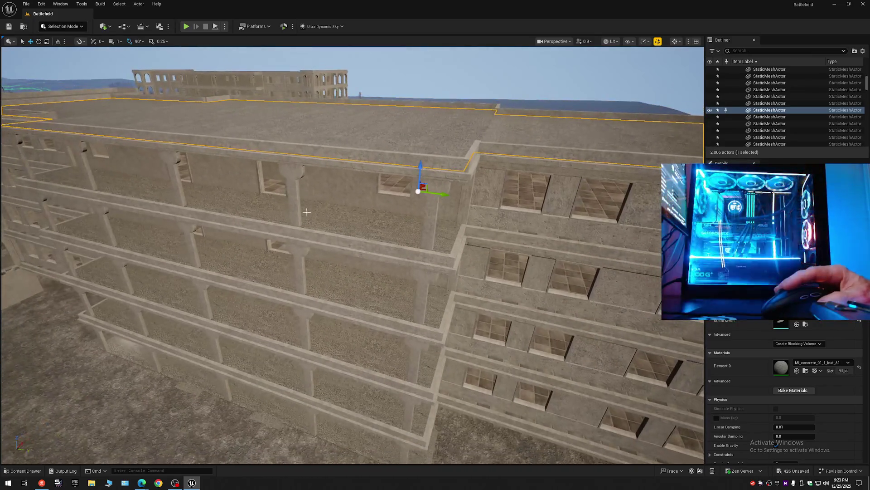
{"action": "left_click", "coordinate": [323, 214]}
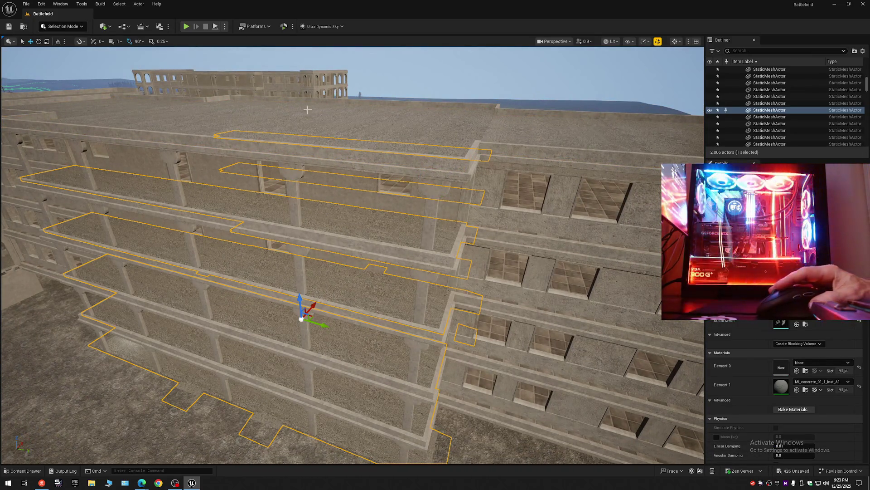
{"action": "left_click", "coordinate": [63, 26]}
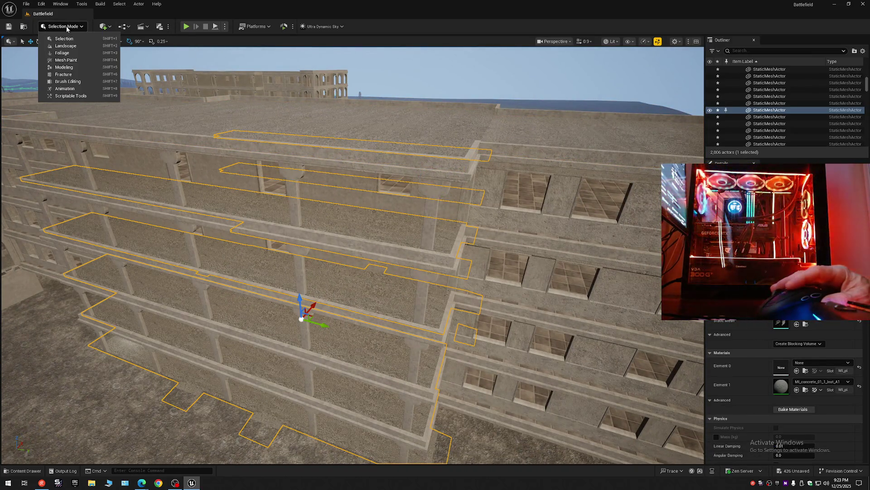
{"action": "left_click", "coordinate": [68, 70]}
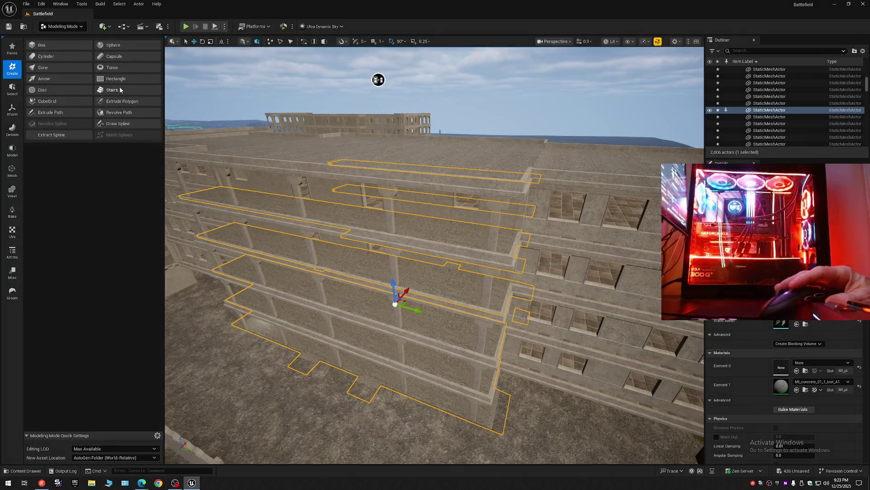
{"action": "left_click", "coordinate": [9, 256]}
{"action": "left_click", "coordinate": [108, 80]}
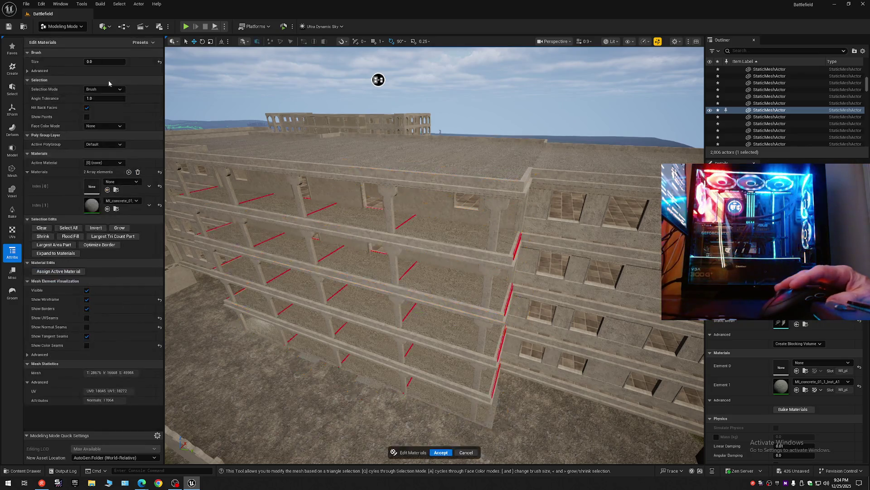
{"action": "left_click", "coordinate": [149, 186]}
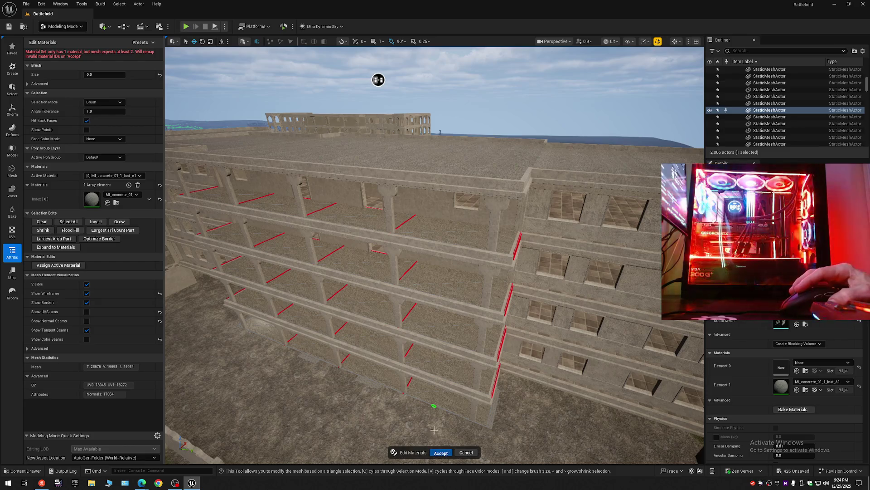
{"action": "key", "text": "Return"}
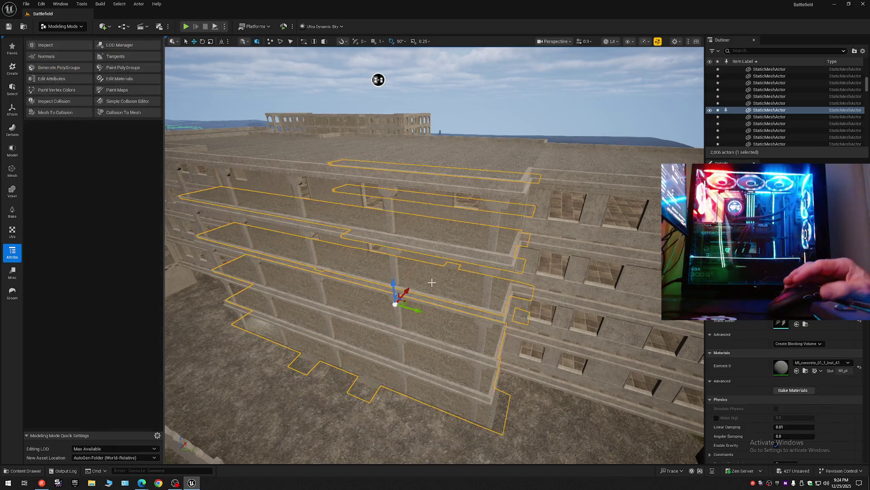
- Collapse the Outliner to the level's folders, select the floor slab mesh, and reopen Edit Materials
{"action": "scroll", "coordinate": [432, 282], "scroll_direction": "up", "scroll_amount": 10}
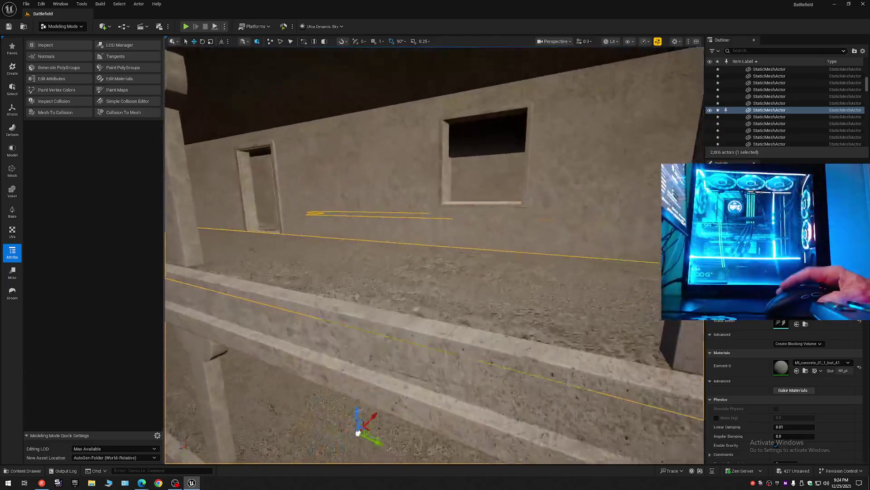
{"action": "mouse_move", "coordinate": [463, 150]}
{"action": "left_mouse_down"}
{"action": "mouse_move", "coordinate": [375, 151]}
{"action": "mouse_move", "coordinate": [387, 165]}
{"action": "left_mouse_up"}
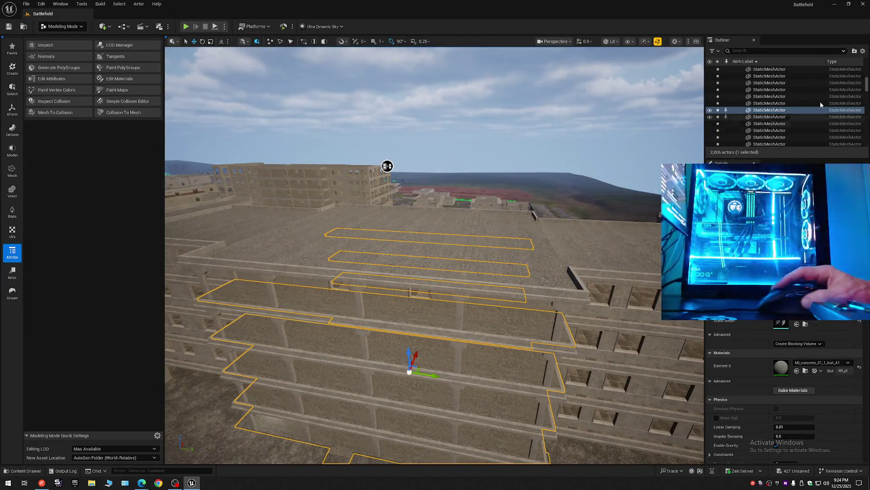
{"action": "left_click", "coordinate": [861, 51]}
{"action": "left_click", "coordinate": [787, 85]}
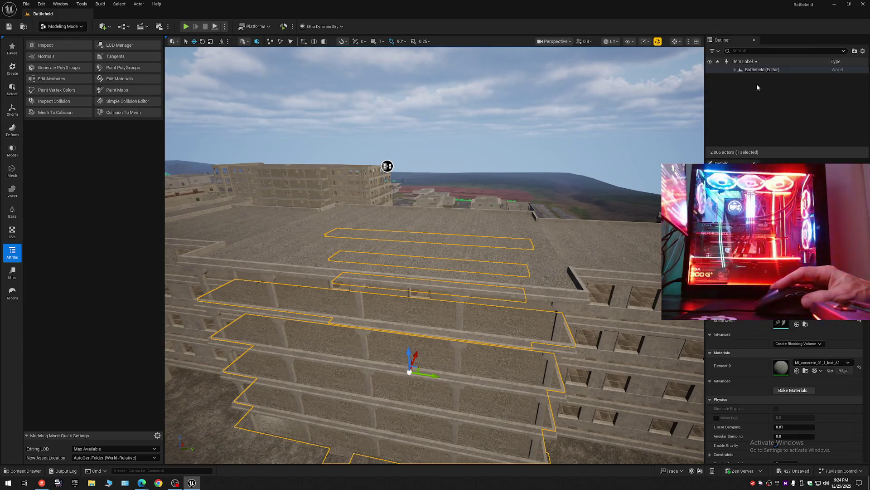
{"action": "left_click", "coordinate": [735, 70]}
{"action": "left_click", "coordinate": [359, 225]}
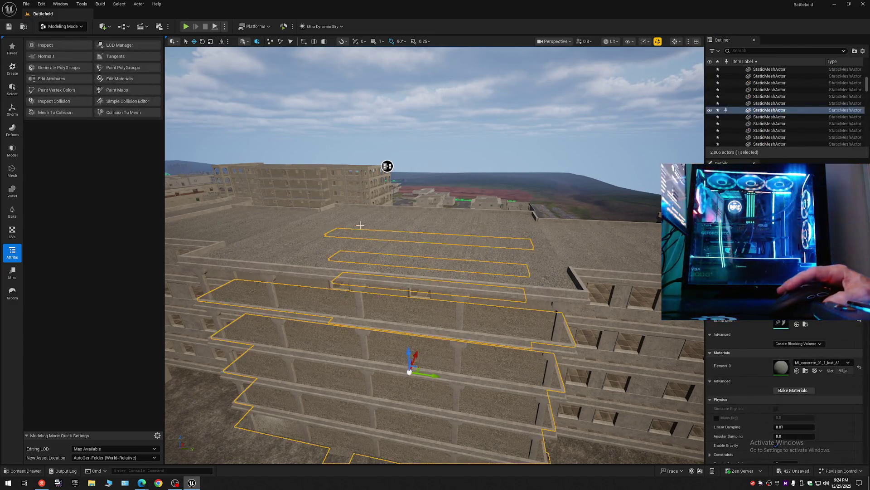
{"action": "left_click", "coordinate": [130, 79]}
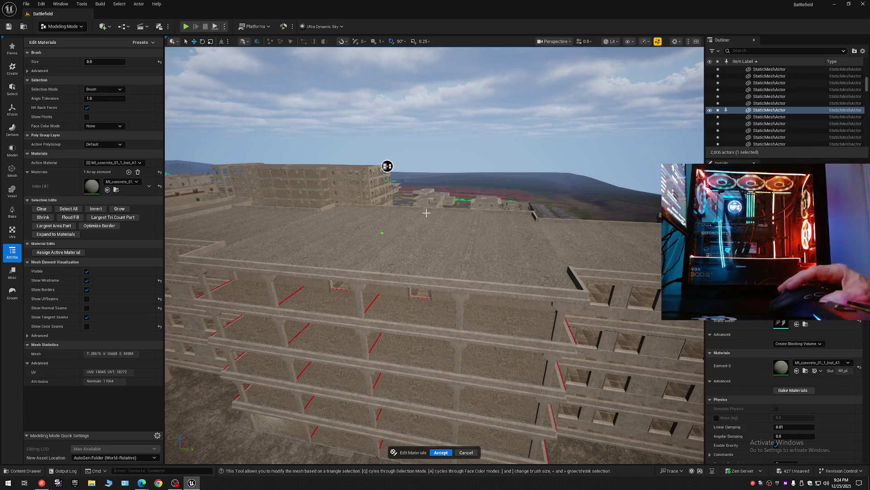
- Set Face Color Mode to By UV Island, then back to None, and accept
{"action": "left_click", "coordinate": [103, 126]}
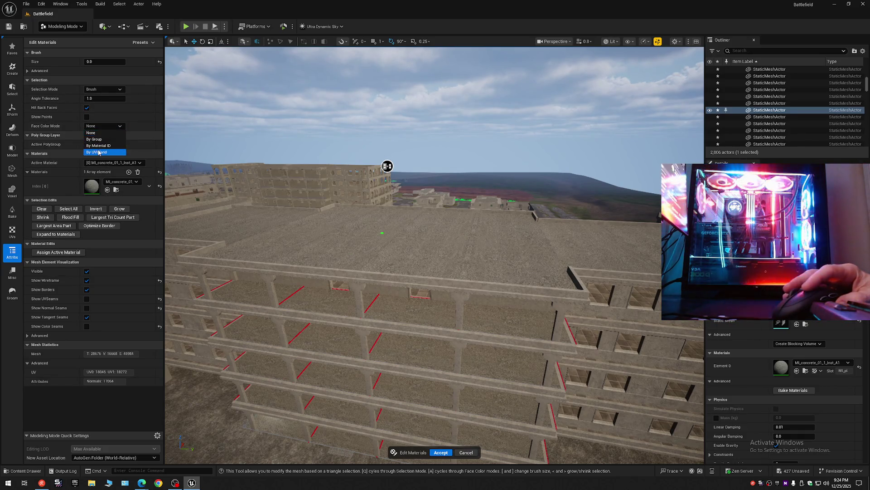
{"action": "left_click", "coordinate": [98, 153]}
{"action": "mouse_move", "coordinate": [387, 165]}
{"action": "left_mouse_down"}
{"action": "mouse_move", "coordinate": [416, 69]}
{"action": "mouse_move", "coordinate": [438, 136]}
{"action": "mouse_move", "coordinate": [476, 128]}
{"action": "mouse_move", "coordinate": [537, 140]}
{"action": "mouse_move", "coordinate": [597, 115]}
{"action": "mouse_move", "coordinate": [548, 138]}
{"action": "mouse_move", "coordinate": [521, 114]}
{"action": "mouse_move", "coordinate": [518, 83]}
{"action": "mouse_move", "coordinate": [536, 83]}
{"action": "mouse_move", "coordinate": [539, 98]}
{"action": "left_mouse_up"}
{"action": "scroll", "coordinate": [518, 83], "scroll_direction": "up", "scroll_amount": 2}
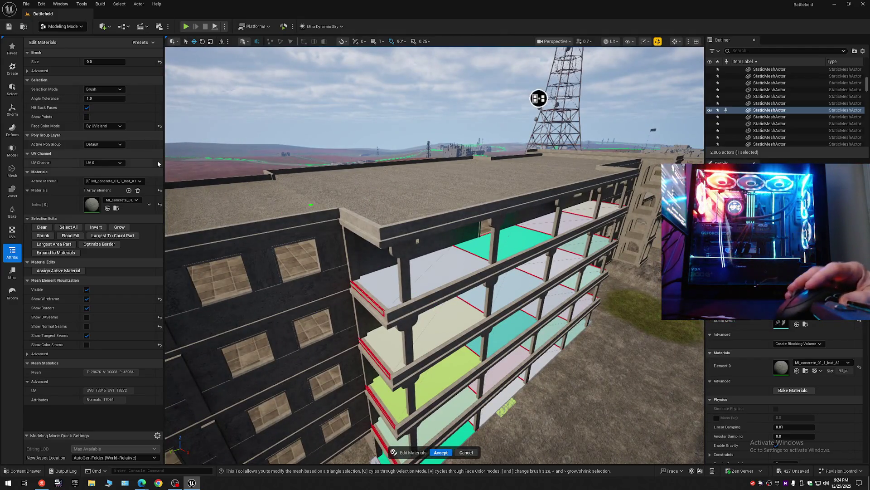
{"action": "left_click", "coordinate": [104, 126]}
{"action": "left_click", "coordinate": [106, 133]}
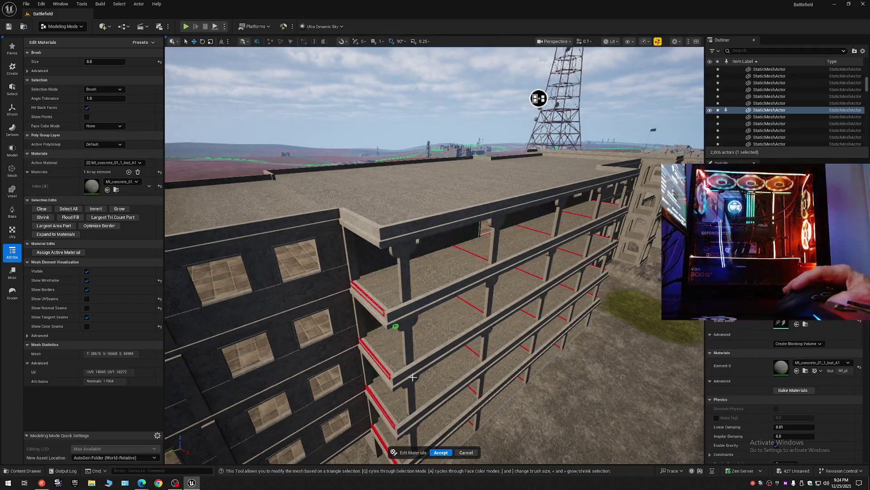
{"action": "left_click", "coordinate": [441, 452]}
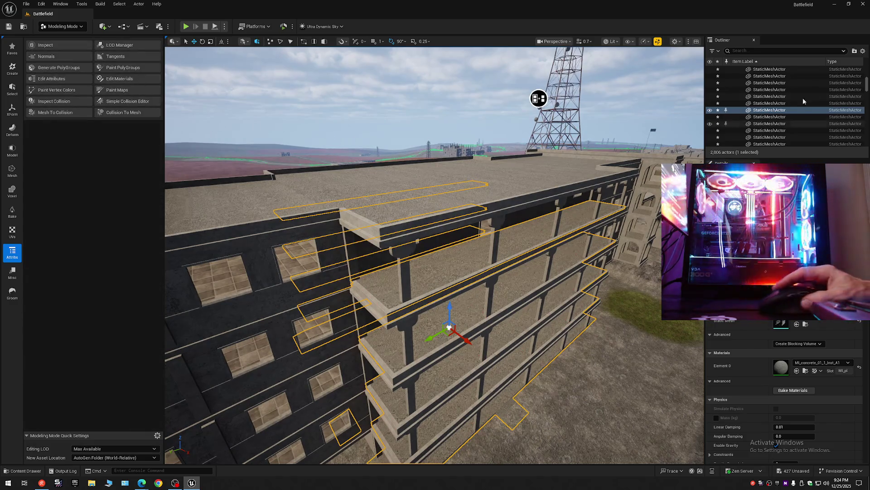
- Collapse the Outliner back to its folder list and select the building mesh
{"action": "left_click", "coordinate": [862, 50]}
{"action": "left_click", "coordinate": [807, 82]}
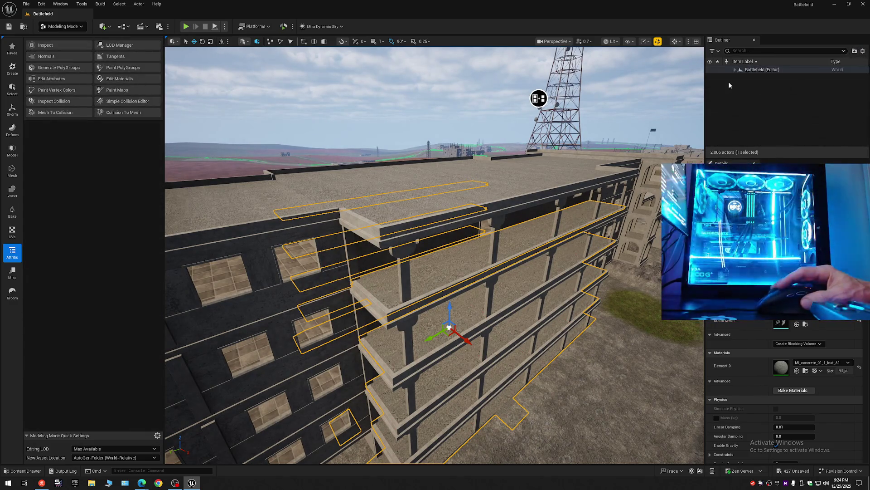
{"action": "left_click", "coordinate": [733, 69]}
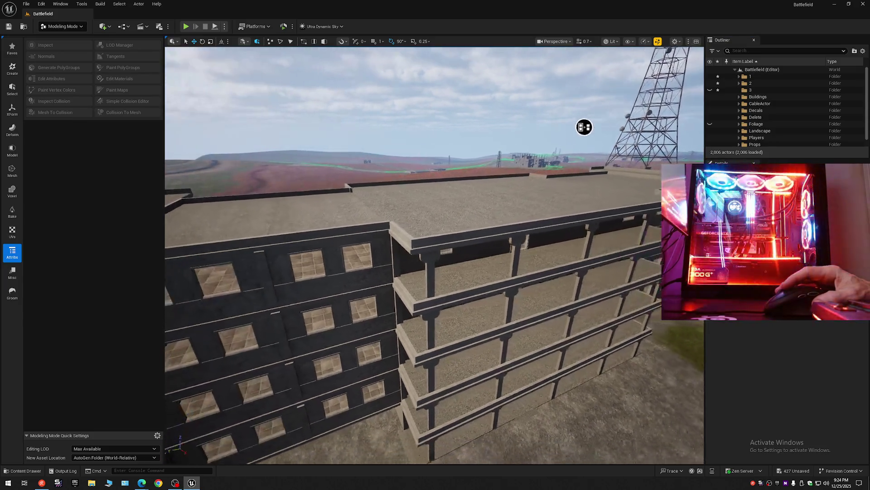
{"action": "left_click_drag", "start_coordinate": [391, 242], "coordinate": [391, 242]}
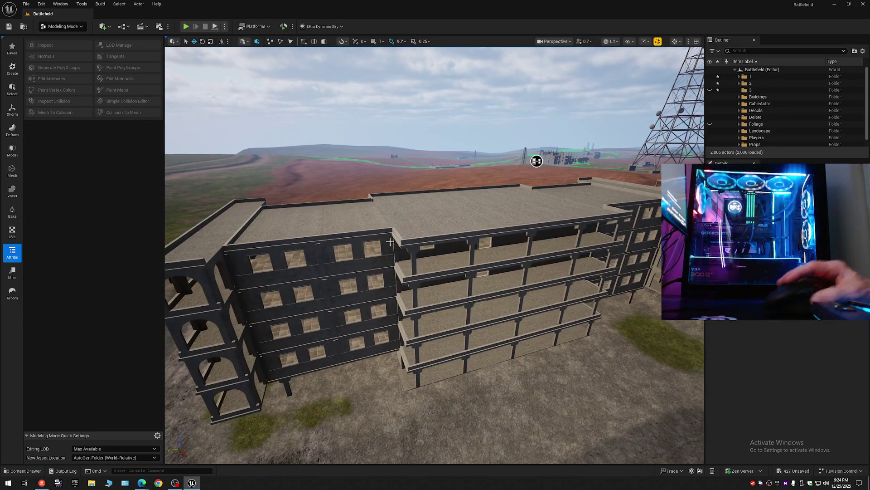
{"action": "left_click", "coordinate": [301, 261]}
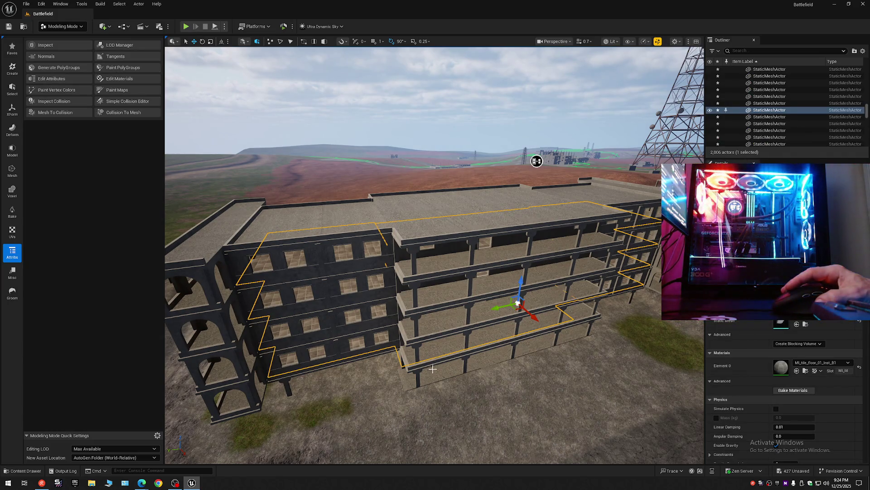
{"action": "left_click_drag", "start_coordinate": [434, 295], "coordinate": [434, 295]}
{"action": "left_click_drag", "start_coordinate": [389, 217], "coordinate": [390, 217]}
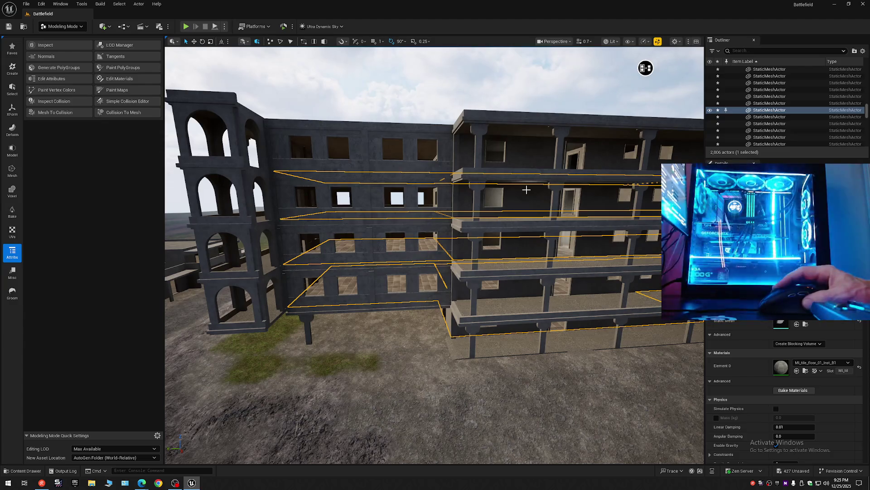
{"action": "left_click_drag", "start_coordinate": [522, 202], "coordinate": [522, 202]}
{"action": "left_click_drag", "start_coordinate": [469, 330], "coordinate": [469, 331]}
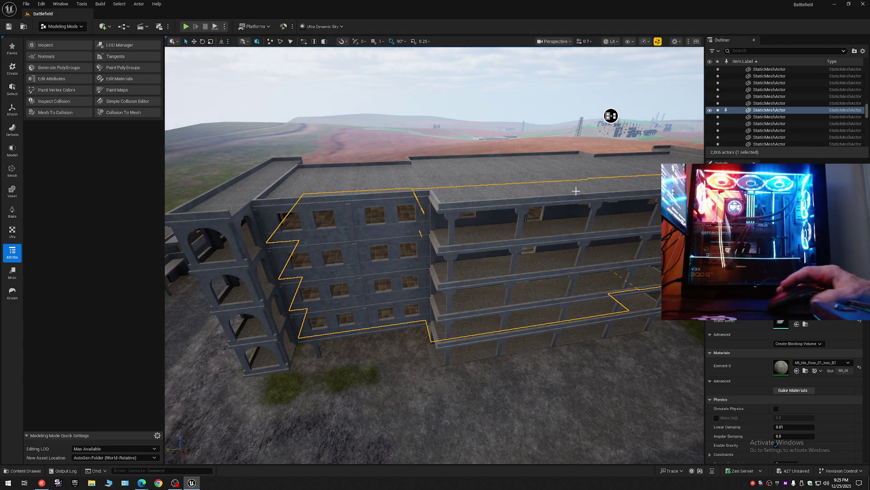
{"action": "left_click", "coordinate": [860, 53]}
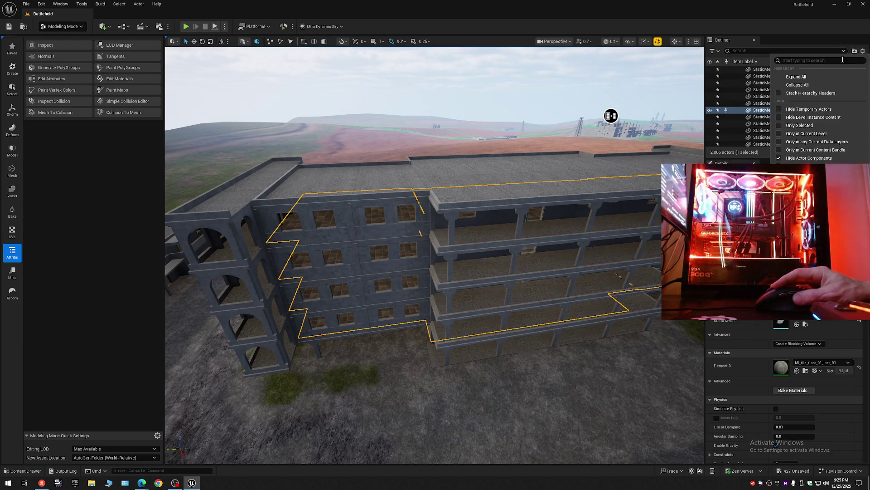
{"action": "left_click", "coordinate": [798, 87]}
{"action": "left_click", "coordinate": [735, 71]}
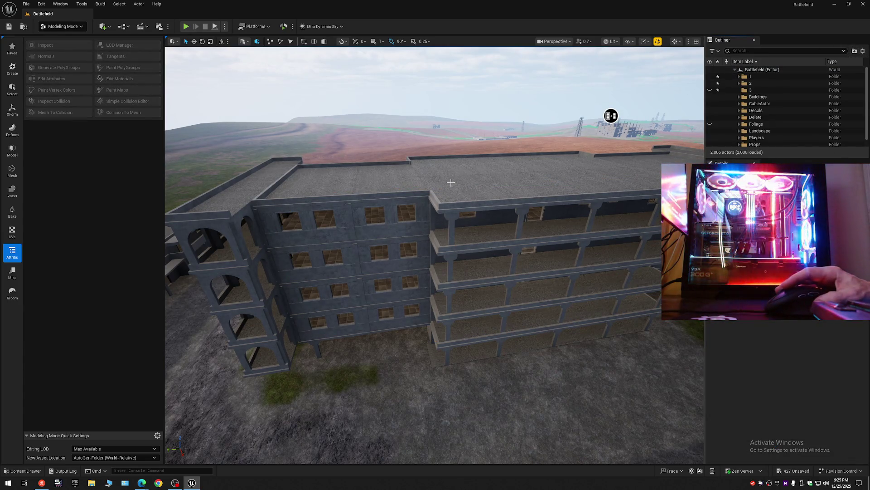
{"action": "left_click_drag", "start_coordinate": [454, 179], "coordinate": [429, 175]}
{"action": "mouse_move", "coordinate": [614, 146]}
{"action": "left_mouse_down"}
{"action": "mouse_move", "coordinate": [606, 55]}
{"action": "mouse_move", "coordinate": [579, 53]}
{"action": "left_mouse_up"}
{"action": "left_click", "coordinate": [424, 183]}
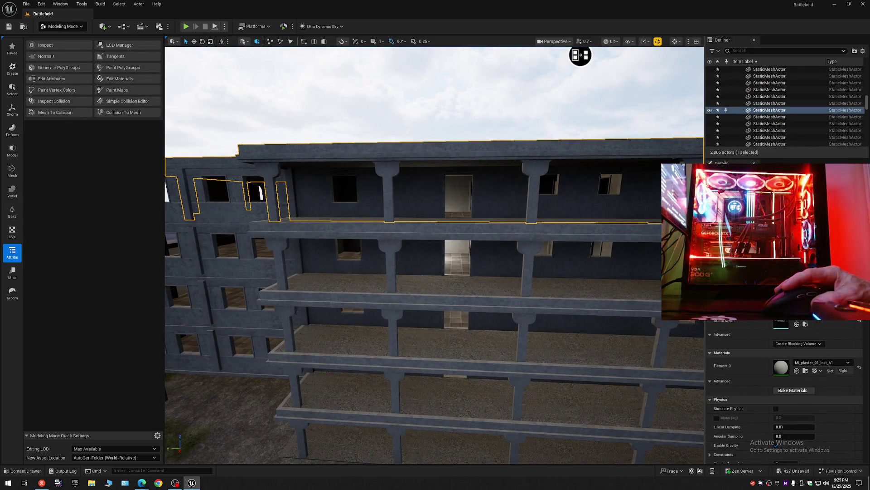
{"action": "left_click", "coordinate": [444, 176]}
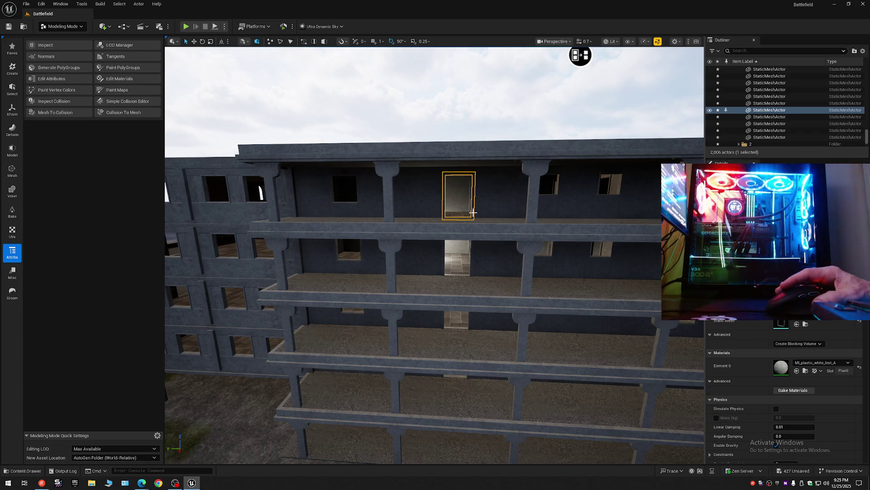
{"action": "mouse_move", "coordinate": [580, 55]}
{"action": "left_mouse_down"}
{"action": "mouse_move", "coordinate": [435, 51]}
{"action": "mouse_move", "coordinate": [419, 90]}
{"action": "mouse_move", "coordinate": [461, 114]}
{"action": "mouse_move", "coordinate": [470, 95]}
{"action": "mouse_move", "coordinate": [524, 70]}
{"action": "mouse_move", "coordinate": [509, 47]}
{"action": "mouse_move", "coordinate": [440, 51]}
{"action": "left_mouse_up"}
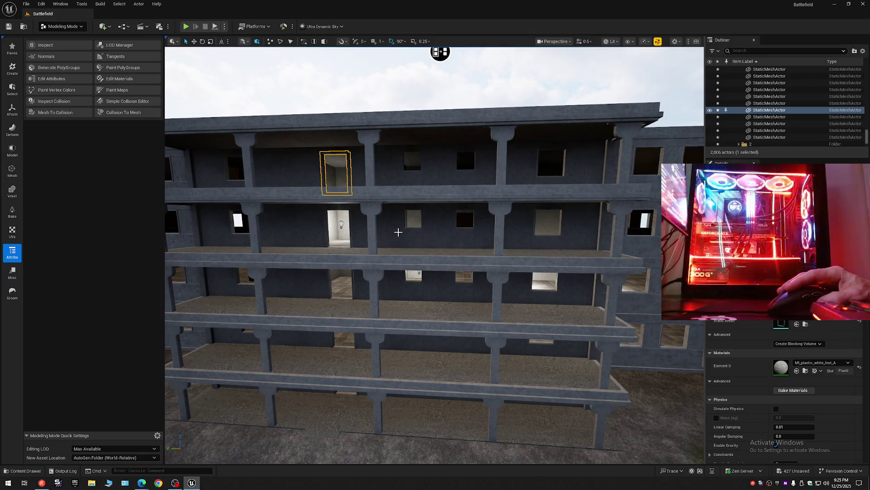
{"action": "left_click", "coordinate": [398, 233]}
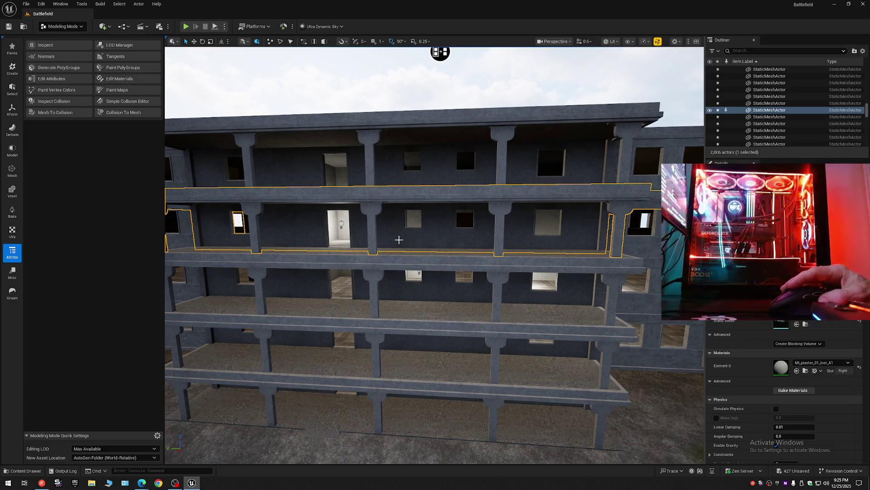
{"action": "left_click", "coordinate": [395, 285]}
{"action": "left_click", "coordinate": [398, 342]}
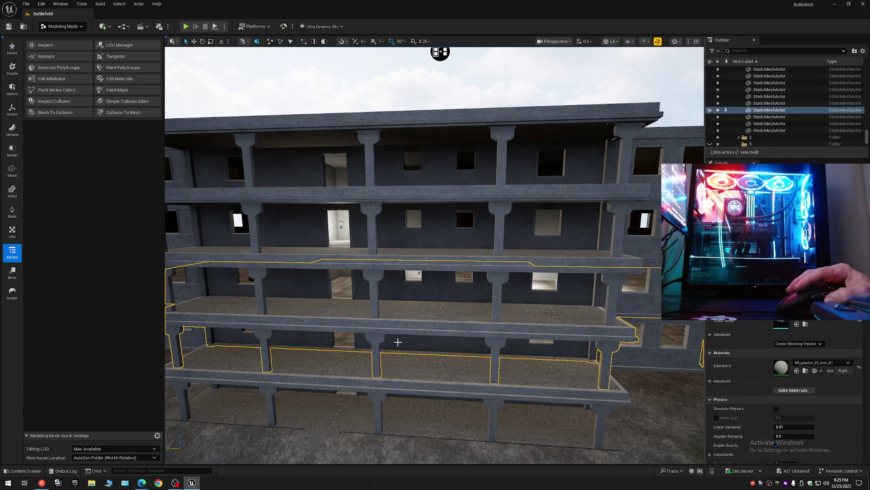
{"action": "left_click", "coordinate": [394, 403]}
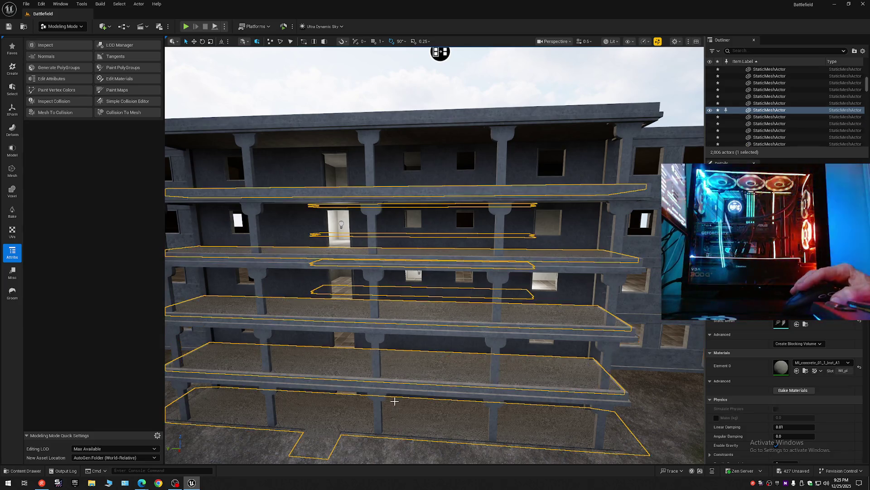
{"action": "scroll", "coordinate": [396, 363], "scroll_direction": "up", "scroll_amount": 5}
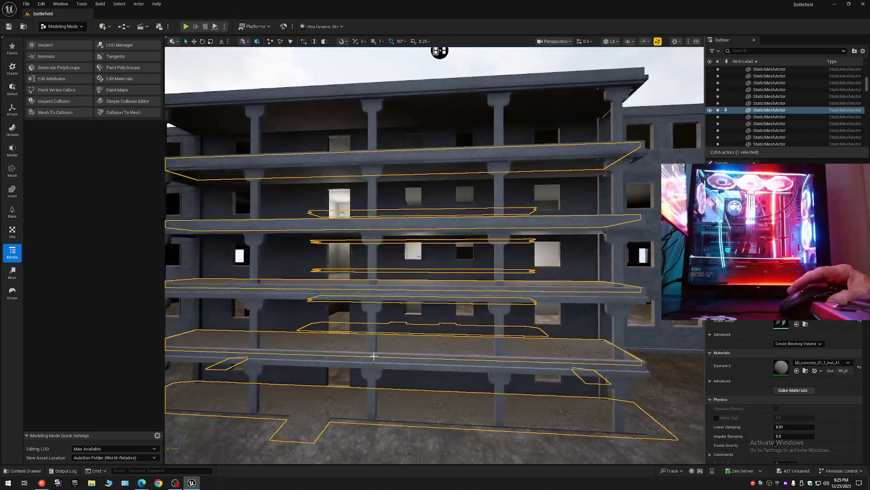
{"action": "left_click", "coordinate": [389, 326]}
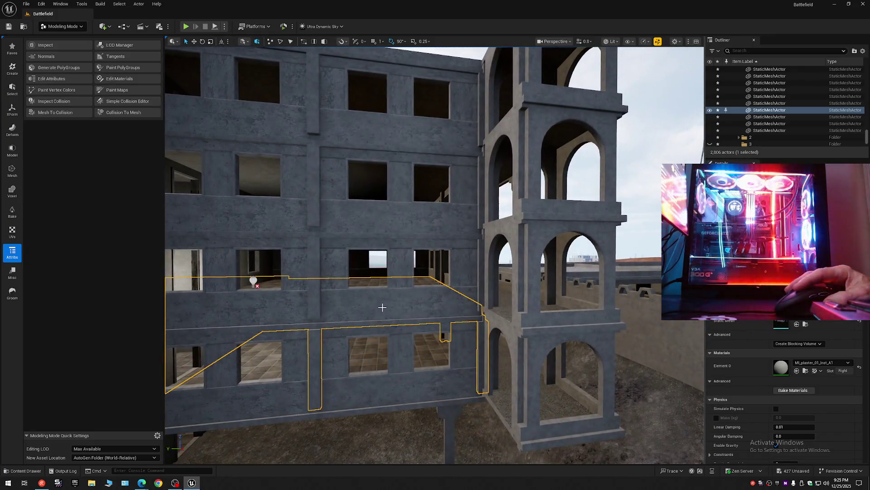
{"action": "left_click", "coordinate": [393, 303]}
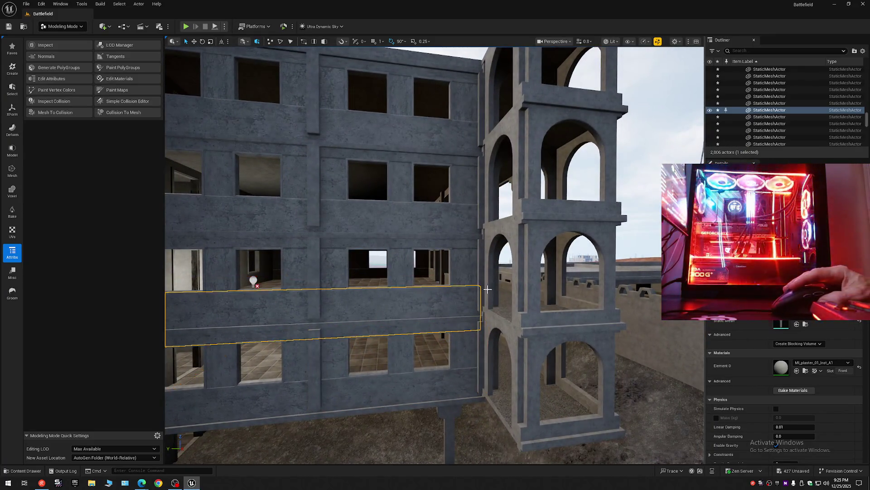
{"action": "left_click", "coordinate": [507, 303]}
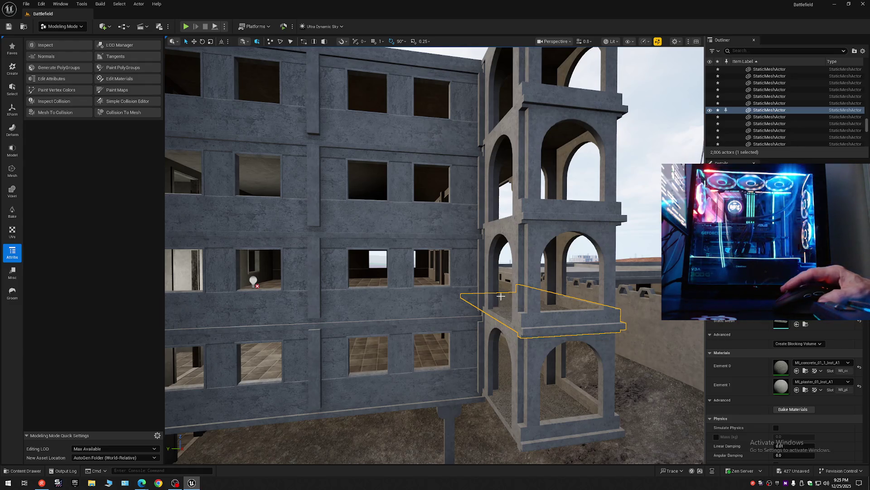
{"action": "left_click", "coordinate": [534, 226]}
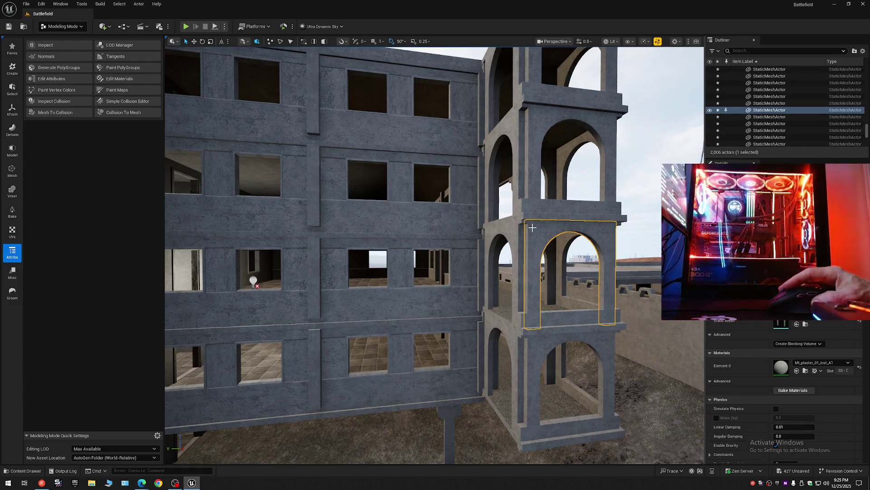
{"action": "mouse_move", "coordinate": [464, 230]}
{"action": "left_mouse_down"}
{"action": "mouse_move", "coordinate": [422, 227]}
{"action": "mouse_move", "coordinate": [475, 215]}
{"action": "mouse_move", "coordinate": [220, 295]}
{"action": "mouse_move", "coordinate": [186, 295]}
{"action": "mouse_move", "coordinate": [594, 148]}
{"action": "left_mouse_up"}
{"action": "left_click", "coordinate": [469, 216]}
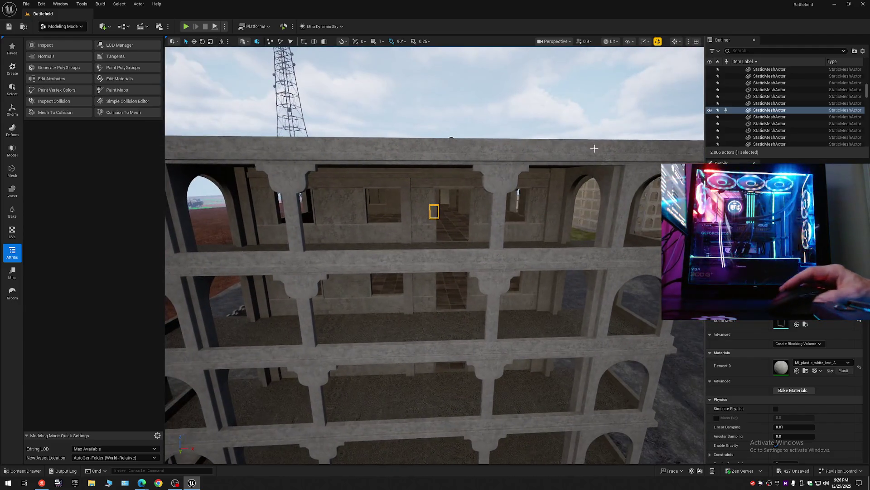
{"action": "left_click", "coordinate": [863, 51]}
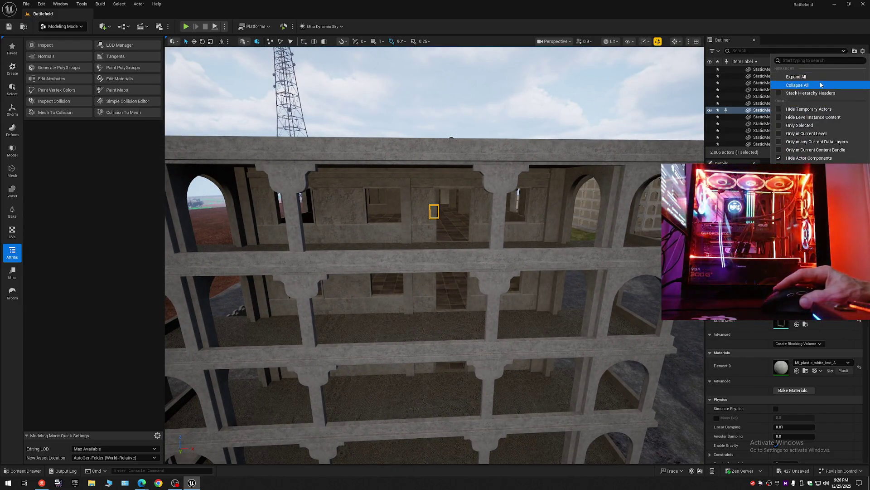
{"action": "left_click", "coordinate": [798, 84]}
{"action": "left_click", "coordinate": [735, 70]}
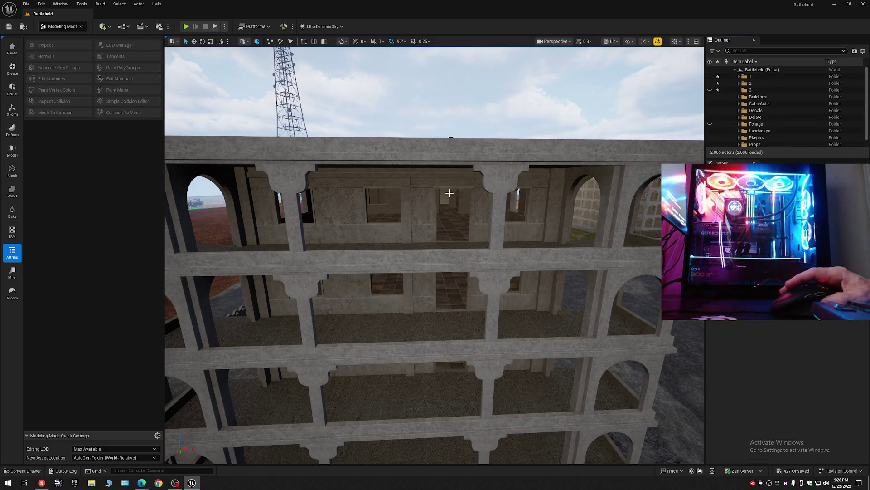
{"action": "mouse_move", "coordinate": [356, 231]}
{"action": "left_mouse_down"}
{"action": "mouse_move", "coordinate": [320, 232]}
{"action": "mouse_move", "coordinate": [354, 171]}
{"action": "mouse_move", "coordinate": [426, 170]}
{"action": "mouse_move", "coordinate": [334, 140]}
{"action": "mouse_move", "coordinate": [339, 163]}
{"action": "left_mouse_up"}
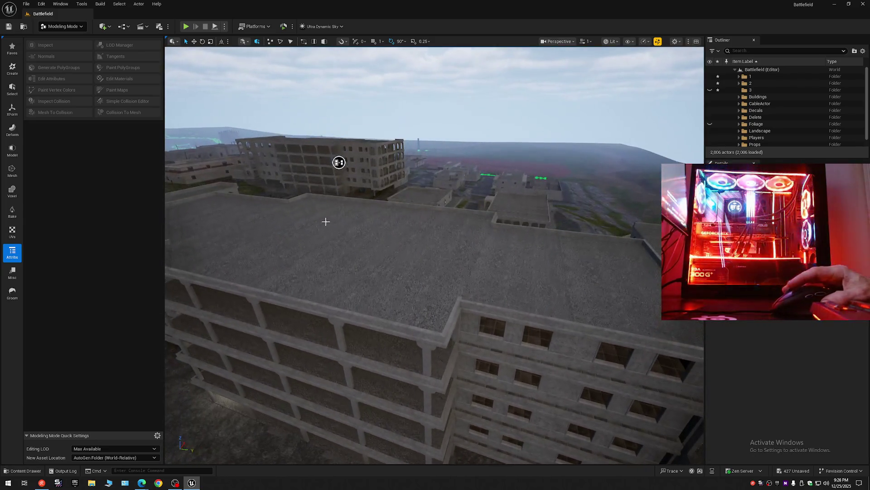
{"action": "left_click", "coordinate": [358, 239]}
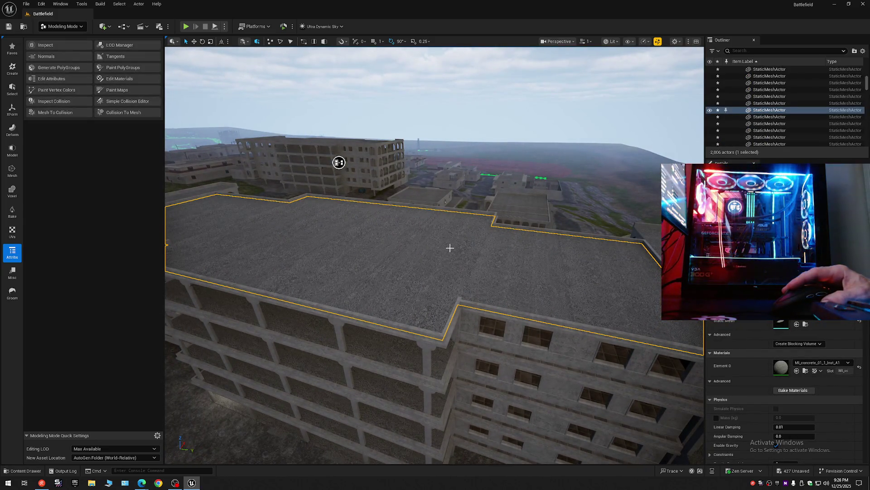
{"action": "left_click", "coordinate": [862, 51]}
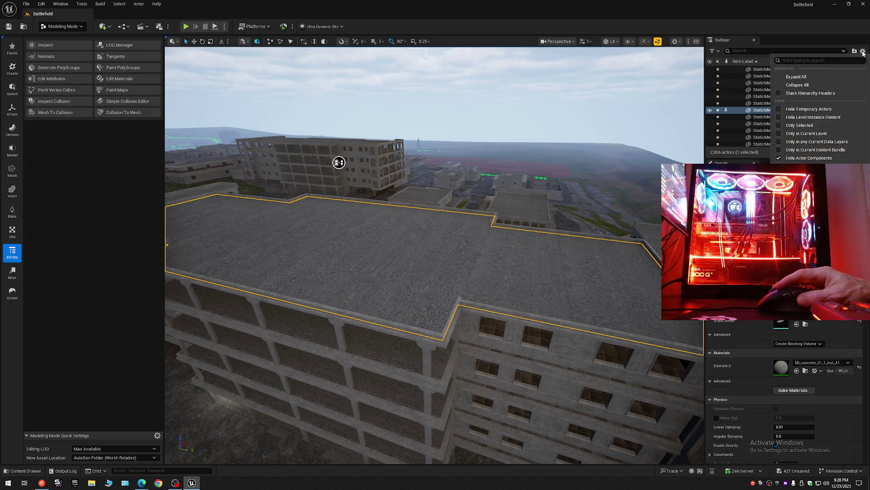
{"action": "left_click", "coordinate": [806, 85]}
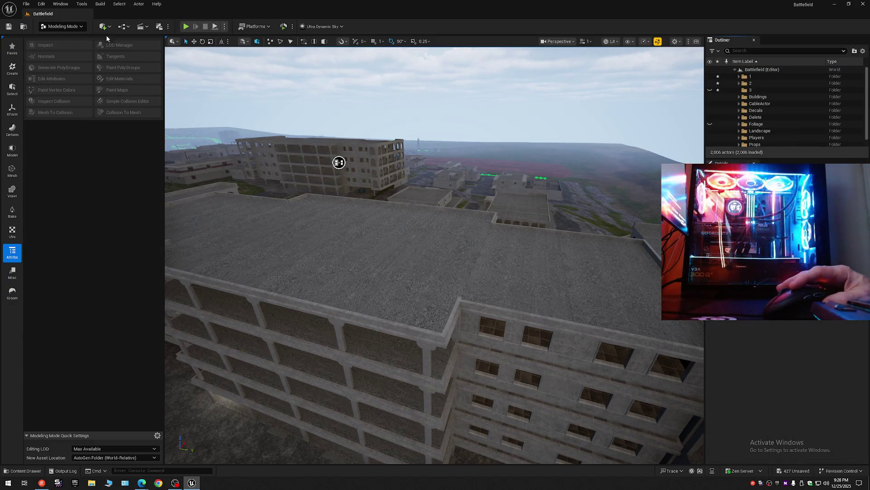
{"action": "left_click", "coordinate": [63, 27]}
- Switch to Selection Mode and inspect the ground floor, upper floor and next-floor-down pieces
{"action": "left_click", "coordinate": [63, 40]}
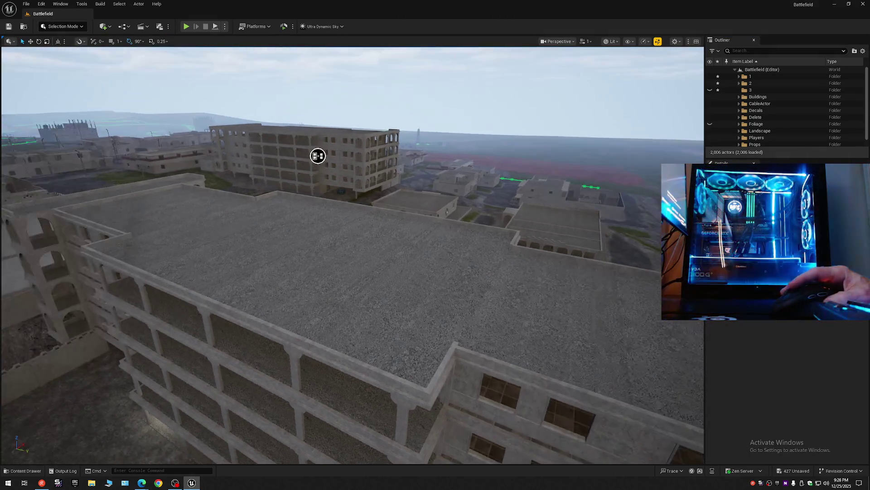
{"action": "mouse_move", "coordinate": [318, 156]}
{"action": "left_mouse_down"}
{"action": "mouse_move", "coordinate": [311, 95]}
{"action": "mouse_move", "coordinate": [431, 67]}
{"action": "mouse_move", "coordinate": [270, 85]}
{"action": "mouse_move", "coordinate": [278, 137]}
{"action": "mouse_move", "coordinate": [295, 165]}
{"action": "mouse_move", "coordinate": [323, 118]}
{"action": "left_mouse_up"}
{"action": "scroll", "coordinate": [432, 66], "scroll_direction": "up", "scroll_amount": 2}
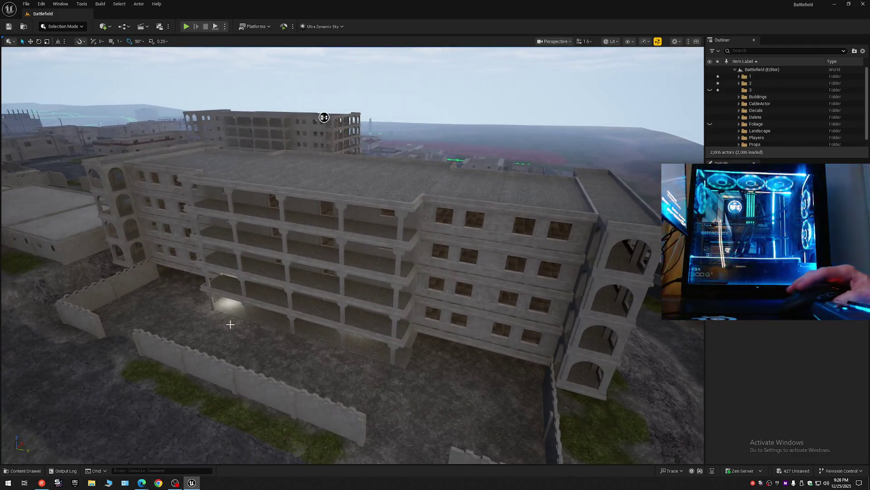
{"action": "left_click", "coordinate": [237, 375]}
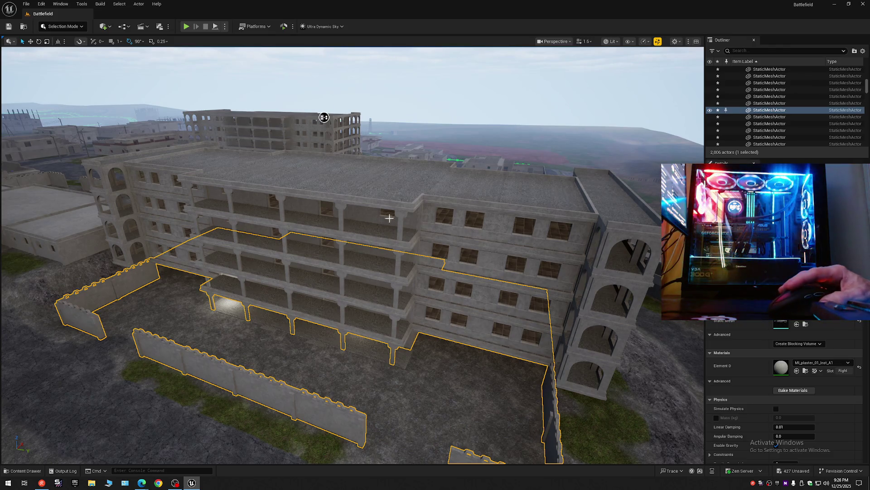
{"action": "left_click", "coordinate": [371, 225]}
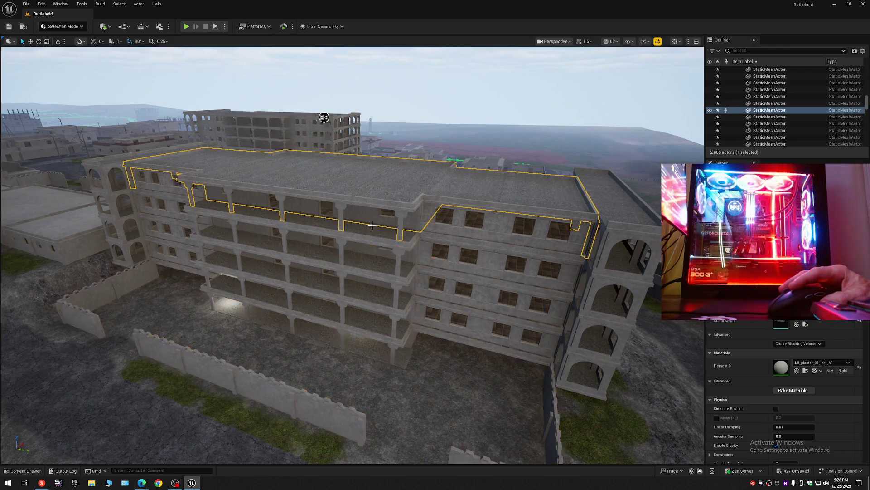
{"action": "left_click", "coordinate": [364, 250]}
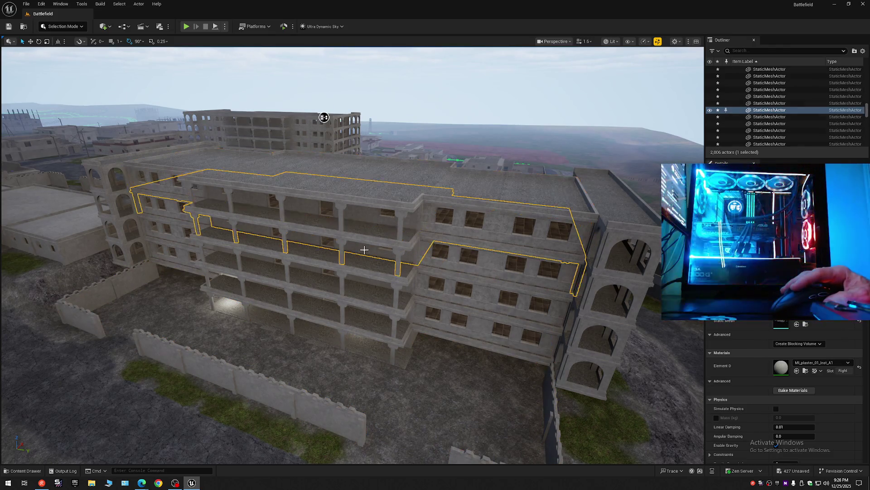
- Collapse the Outliner, clear the selection, and save the level
{"action": "left_click", "coordinate": [863, 51]}
{"action": "left_click", "coordinate": [812, 88]}
{"action": "left_click", "coordinate": [752, 84]}
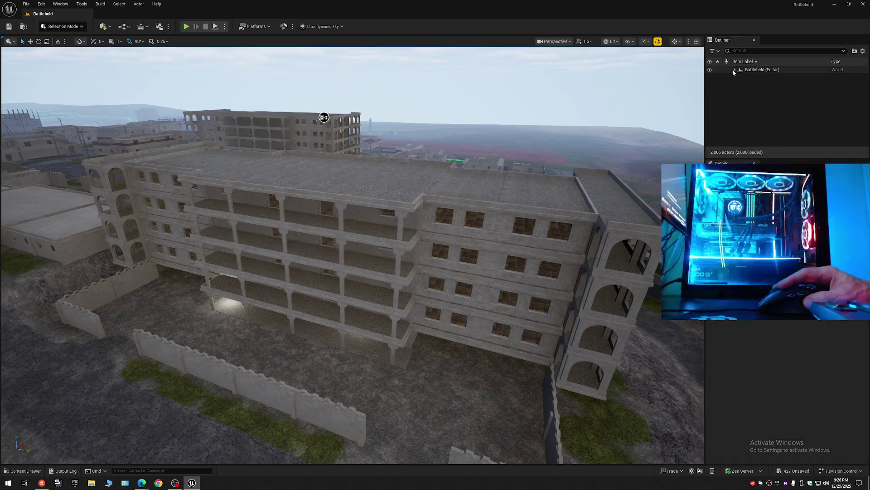
{"action": "left_click", "coordinate": [735, 69]}
{"action": "left_click", "coordinate": [12, 27]}
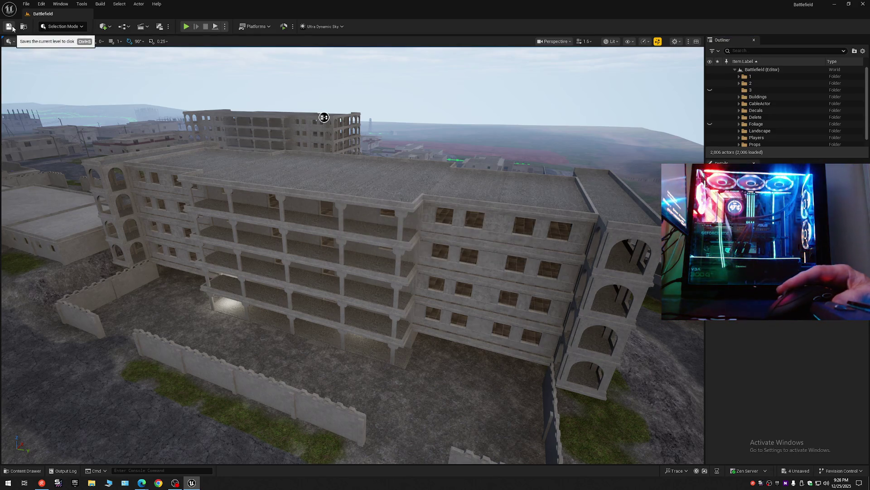
- Save the current level, then Save All and continue past the S_Floor_DELETE failure
{"action": "left_click", "coordinate": [26, 4]}
{"action": "left_click", "coordinate": [45, 86]}
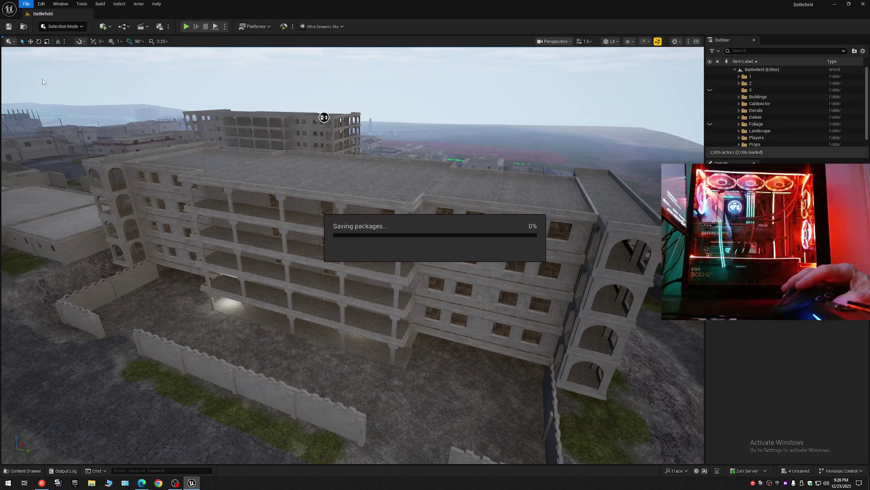
{"action": "left_click", "coordinate": [26, 4]}
{"action": "left_click", "coordinate": [45, 101]}
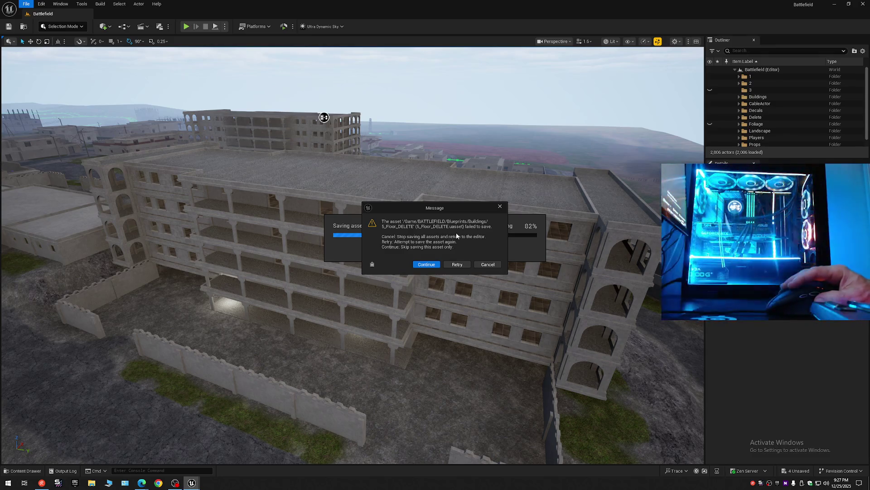
{"action": "left_click", "coordinate": [488, 265]}
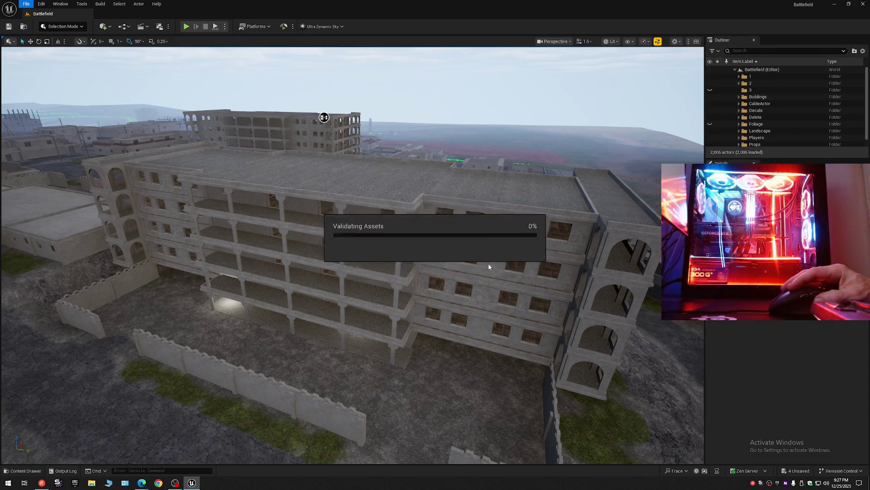
{"action": "left_click", "coordinate": [23, 470]}
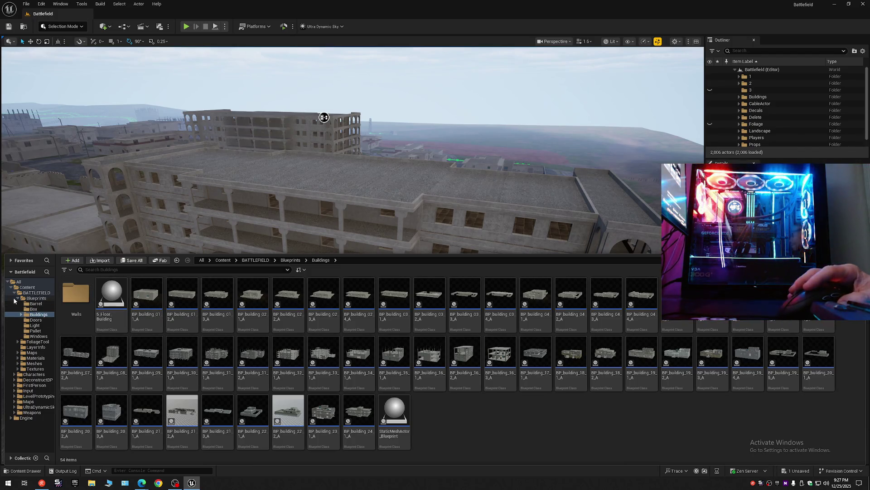
- Browse BATTLEFIELD > Maps > _GENERATED and its subfolder to review the nine generated meshes
{"action": "left_click", "coordinate": [14, 293]}
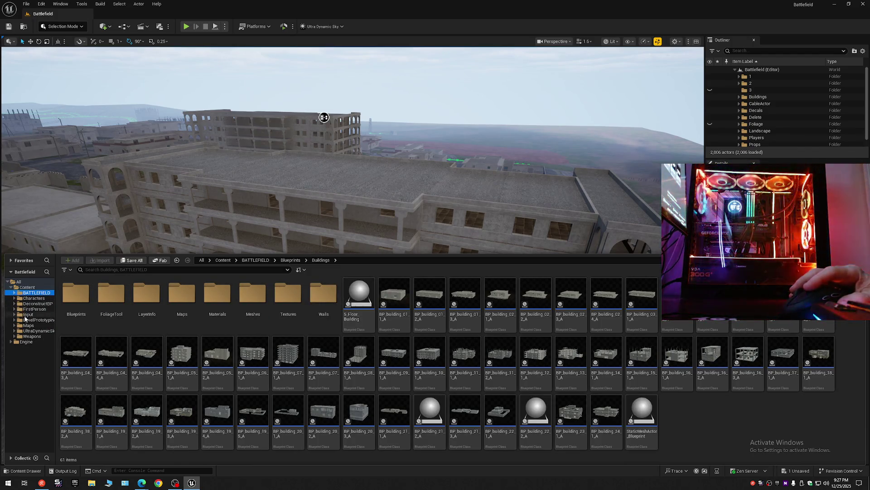
{"action": "left_click", "coordinate": [28, 325]}
{"action": "left_click", "coordinate": [72, 295]}
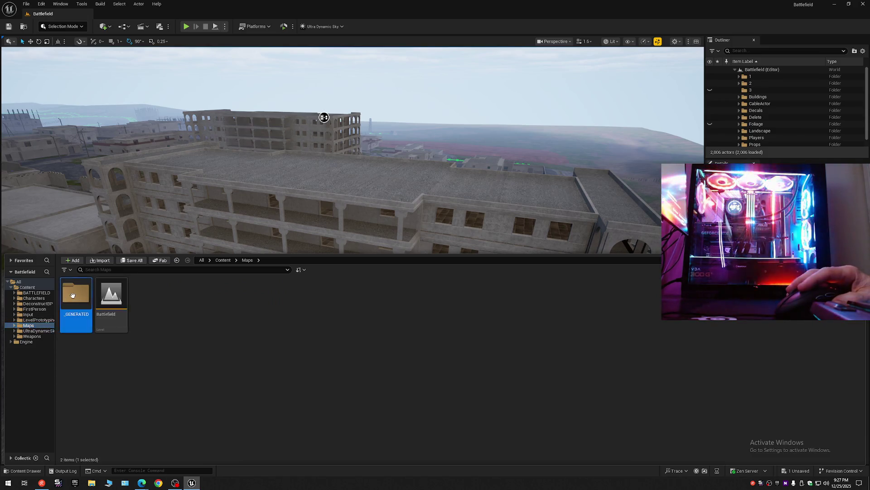
{"action": "double_click", "coordinate": [73, 295]}
{"action": "double_click", "coordinate": [74, 293]}
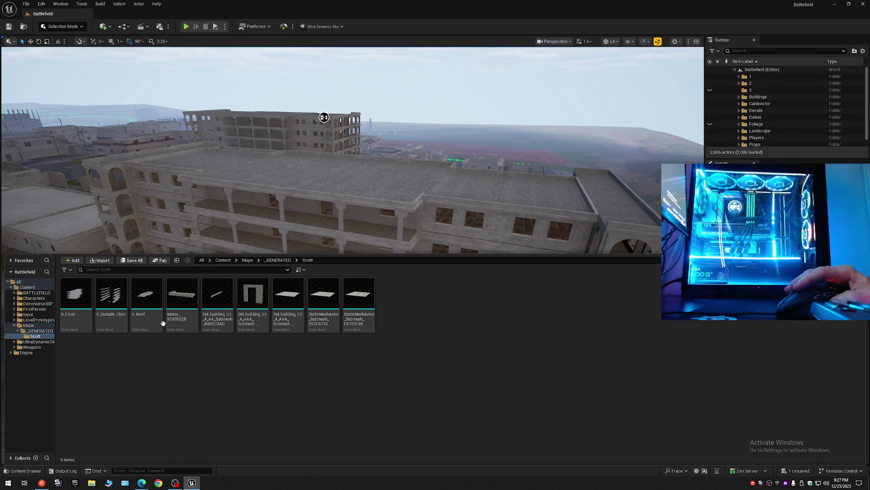
{"action": "left_click_drag", "start_coordinate": [326, 174], "coordinate": [275, 161]}
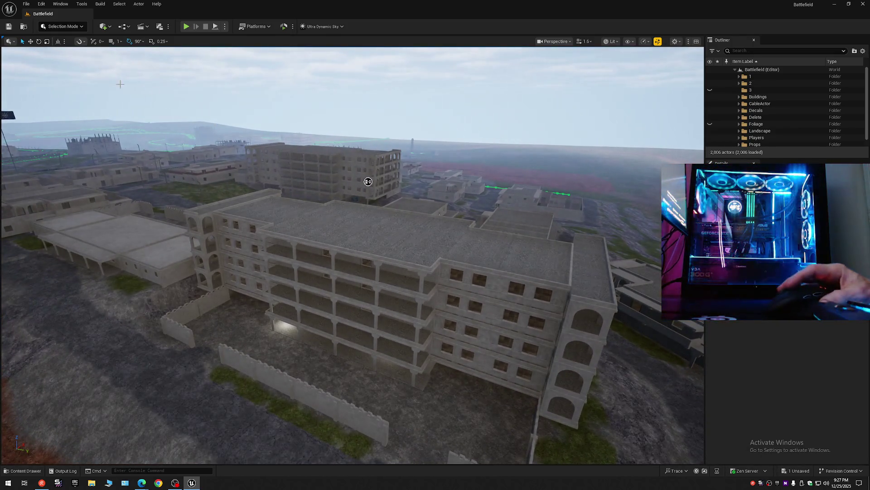
- Save the level, then run File > Save All, raising the S_Floor_DELETE failure message
{"action": "left_click", "coordinate": [9, 27]}
{"action": "left_click", "coordinate": [26, 3]}
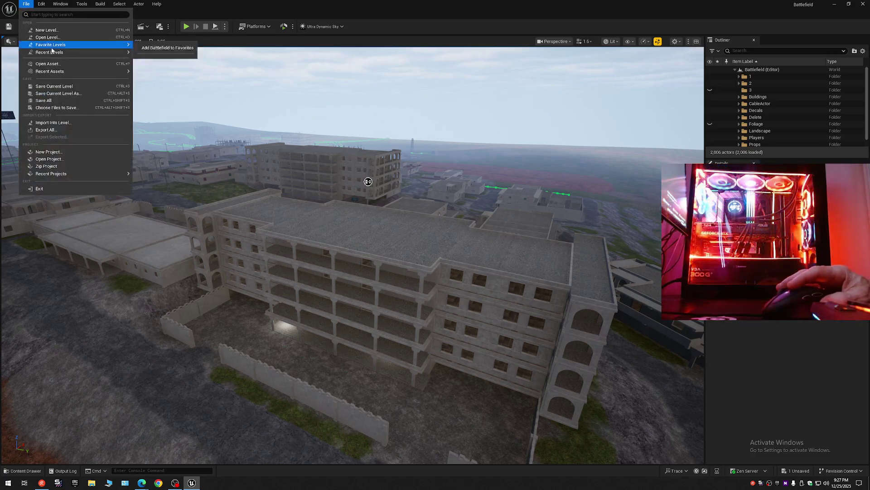
{"action": "left_click", "coordinate": [56, 87]}
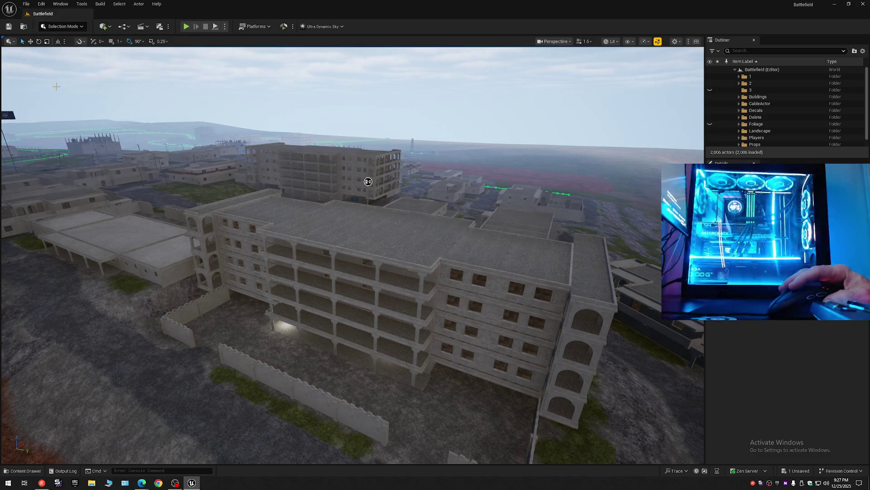
{"action": "left_click", "coordinate": [25, 4]}
{"action": "left_click", "coordinate": [50, 102]}
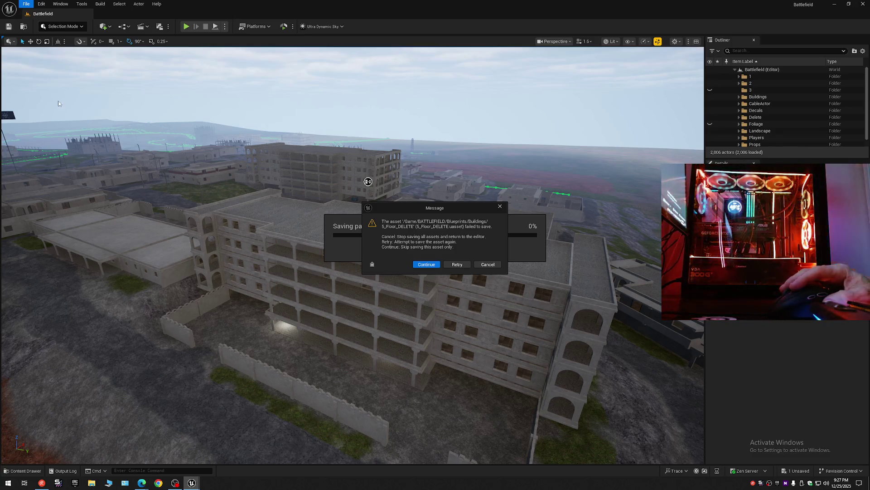
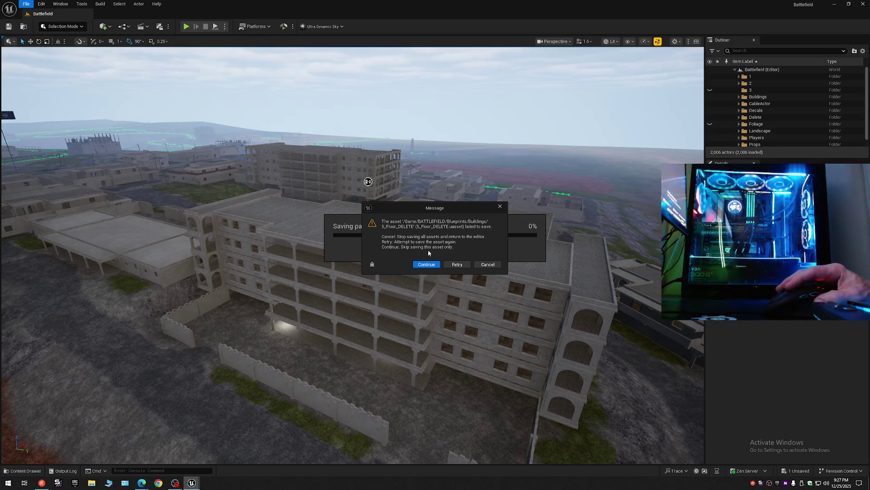
- Skip the failed S_Floor_DELETE save, then browse BATTLEFIELD > Blueprints > Buildings in the Content Drawer
{"action": "left_click", "coordinate": [429, 264]}
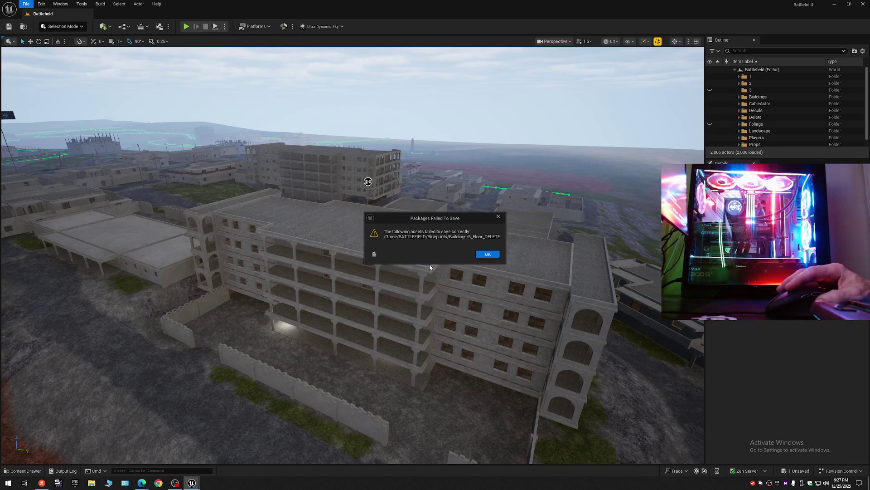
{"action": "left_click", "coordinate": [488, 255]}
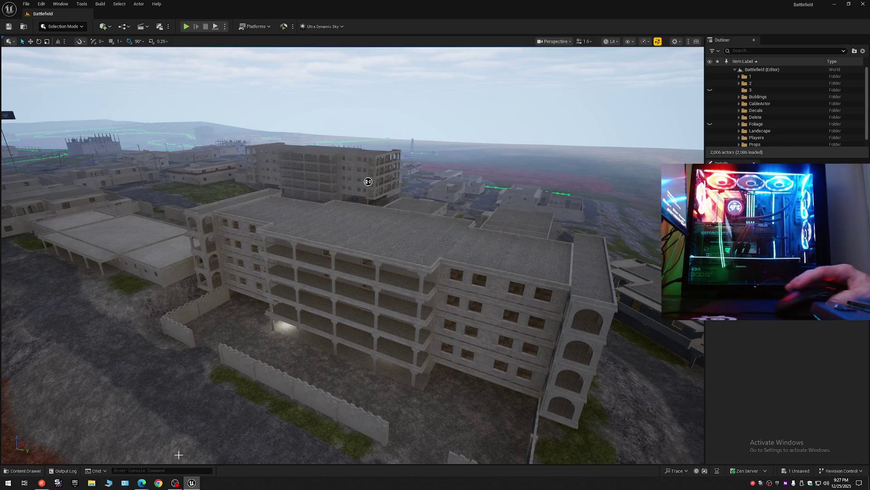
{"action": "left_click", "coordinate": [23, 470]}
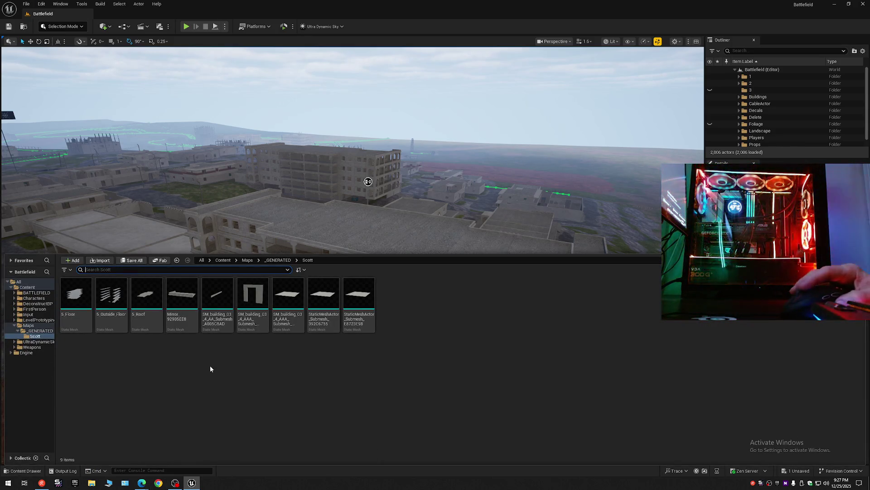
{"action": "left_click", "coordinate": [13, 326]}
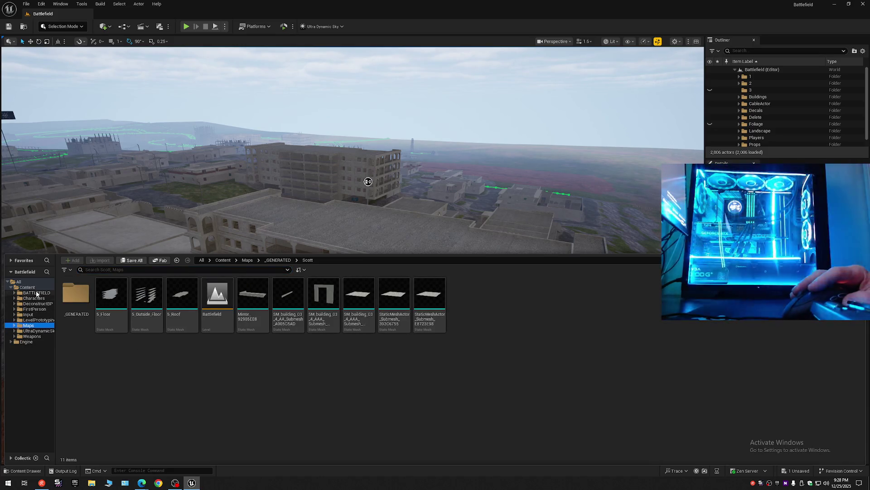
{"action": "left_click", "coordinate": [37, 293]}
{"action": "double_click", "coordinate": [76, 294]}
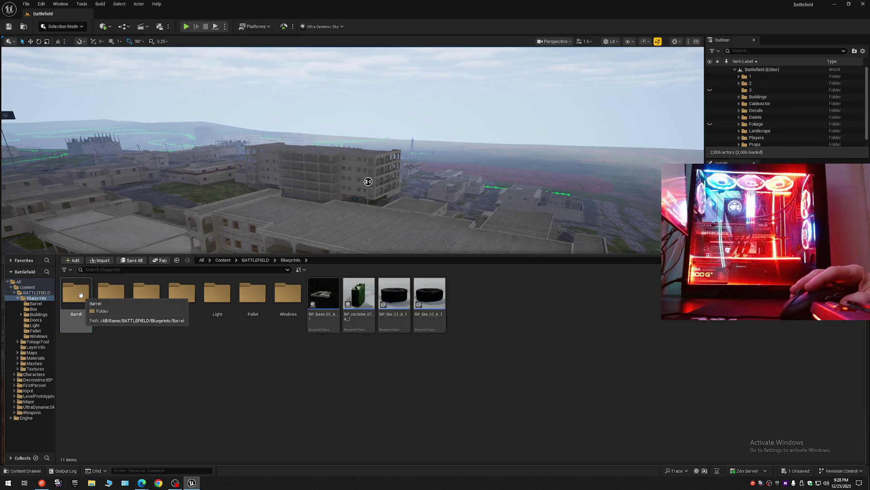
{"action": "double_click", "coordinate": [146, 297]}
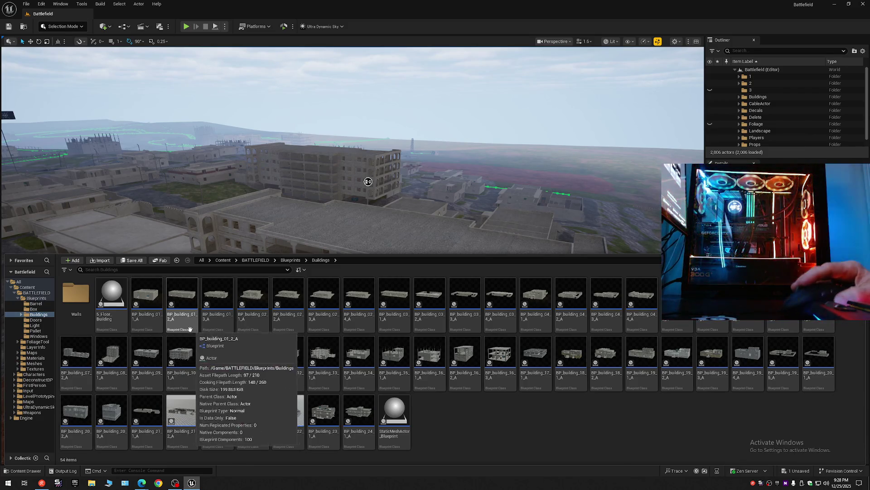
{"action": "left_click", "coordinate": [9, 27]}
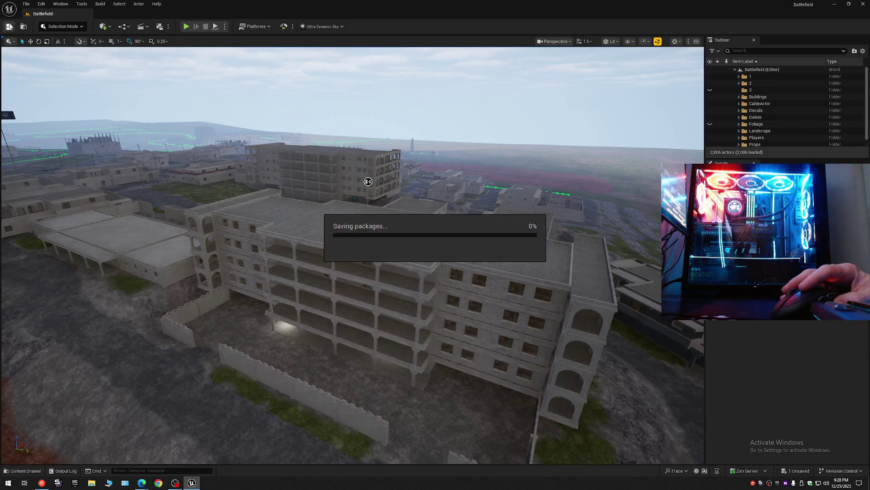
- Save the current level and all assets, skipping S_Floor_DELETE when it fails again
{"action": "left_click", "coordinate": [26, 4]}
{"action": "left_click", "coordinate": [48, 87]}
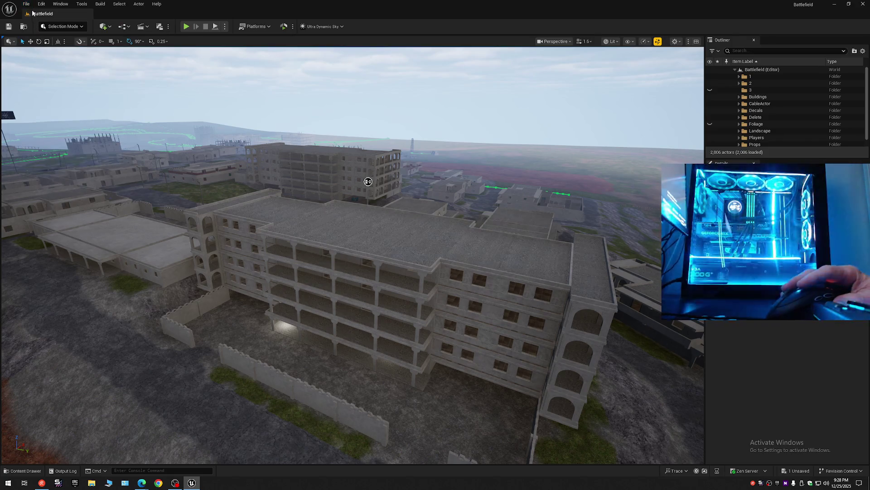
{"action": "left_click", "coordinate": [27, 4]}
{"action": "left_click", "coordinate": [46, 100]}
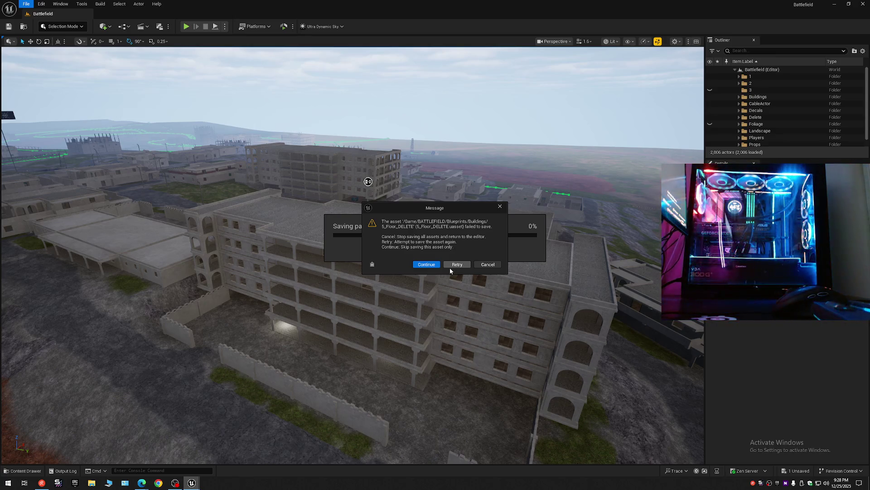
{"action": "left_click", "coordinate": [425, 265]}
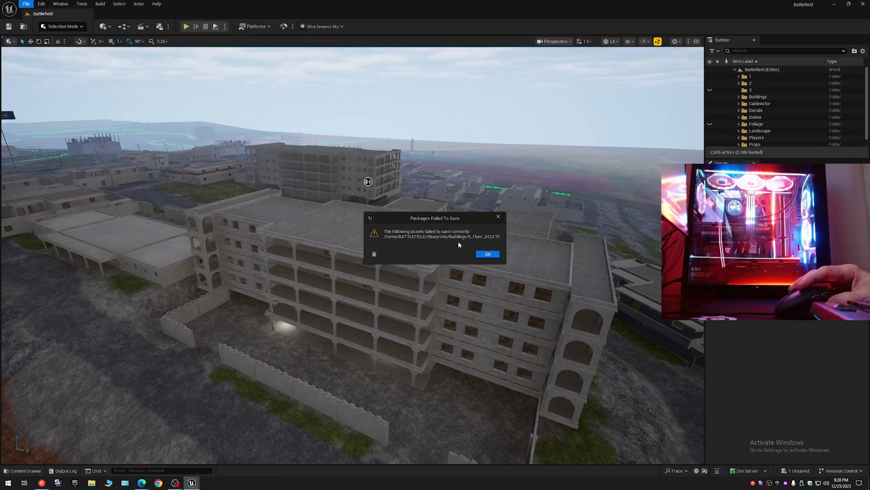
{"action": "left_click", "coordinate": [488, 252]}
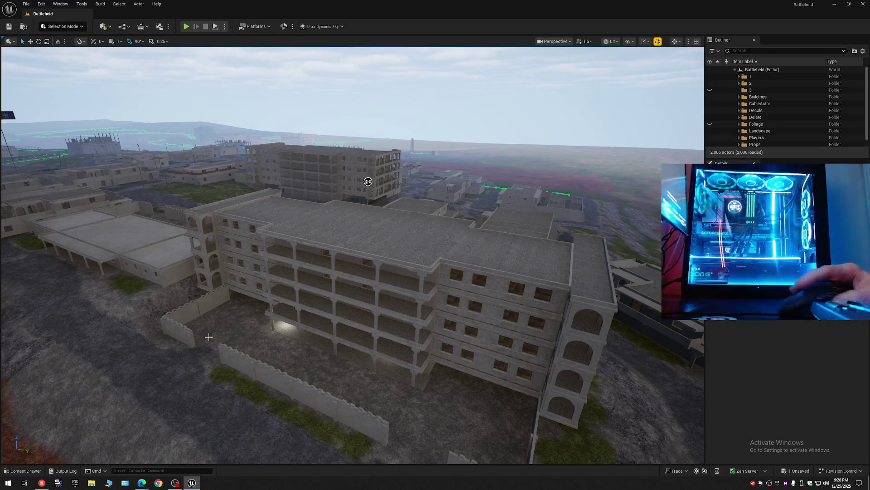
- Return to Unreal Editor and select the BATTLEFIELD folder in the Content Drawer while saving completes
{"action": "left_click", "coordinate": [28, 481]}
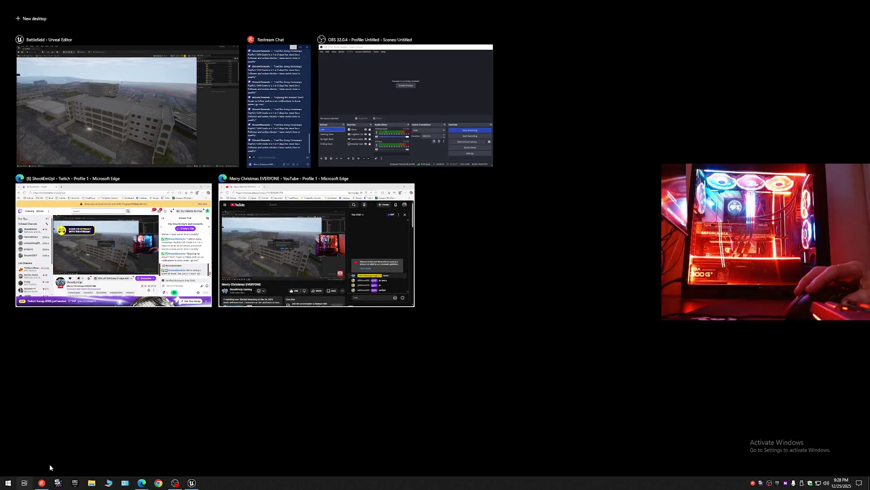
{"action": "left_click", "coordinate": [196, 485]}
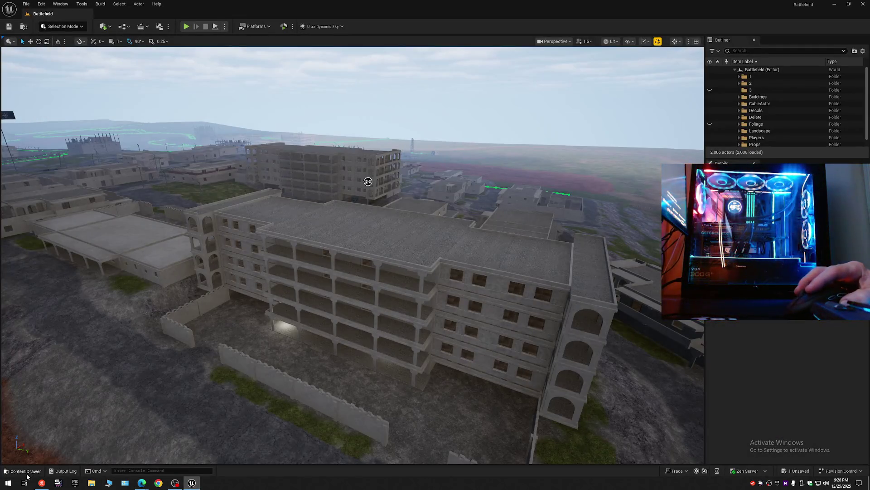
{"action": "left_click", "coordinate": [23, 471]}
{"action": "left_click", "coordinate": [15, 292]}
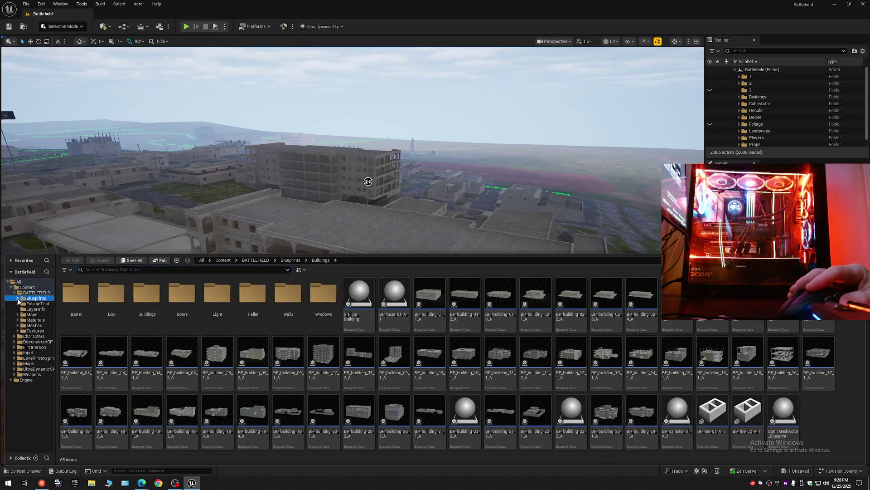
{"action": "left_click", "coordinate": [429, 302]}
{"action": "scroll", "coordinate": [429, 302], "scroll_direction": "up", "scroll_amount": 5}
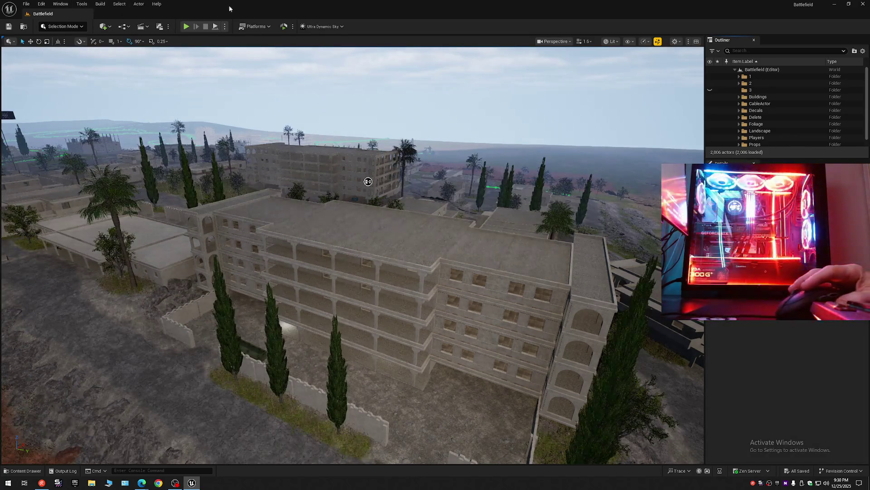
- Collapse the Outliner to Battlefield (Editor)'s top-level folders and save the current level
{"action": "right_click", "coordinate": [771, 77]}
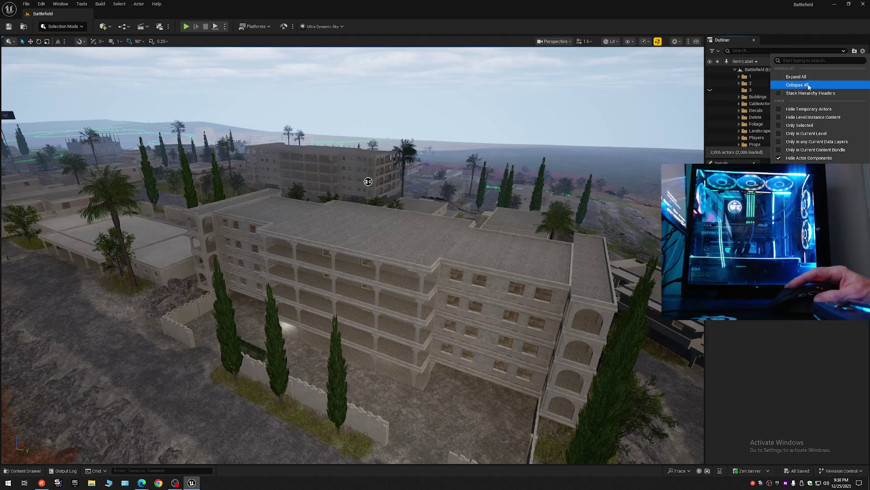
{"action": "left_click", "coordinate": [791, 86]}
{"action": "left_click", "coordinate": [735, 70]}
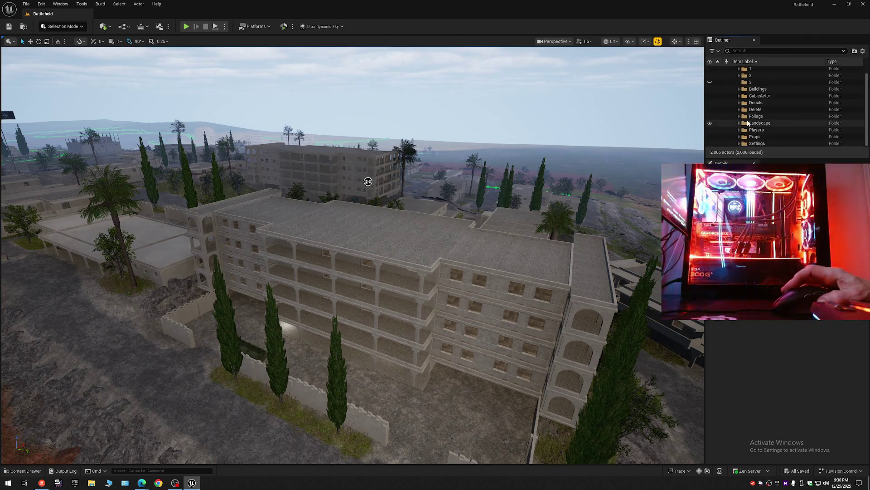
{"action": "scroll", "coordinate": [748, 124], "scroll_direction": "up", "scroll_amount": 1}
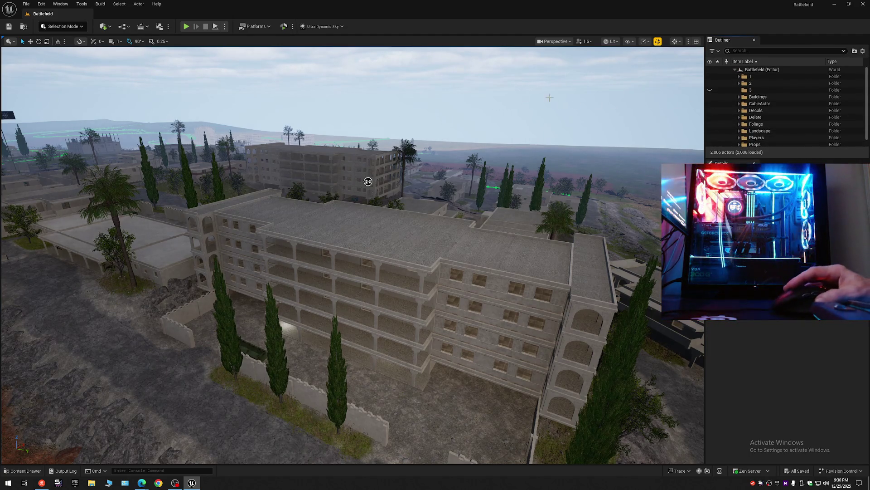
{"action": "left_click", "coordinate": [25, 4]}
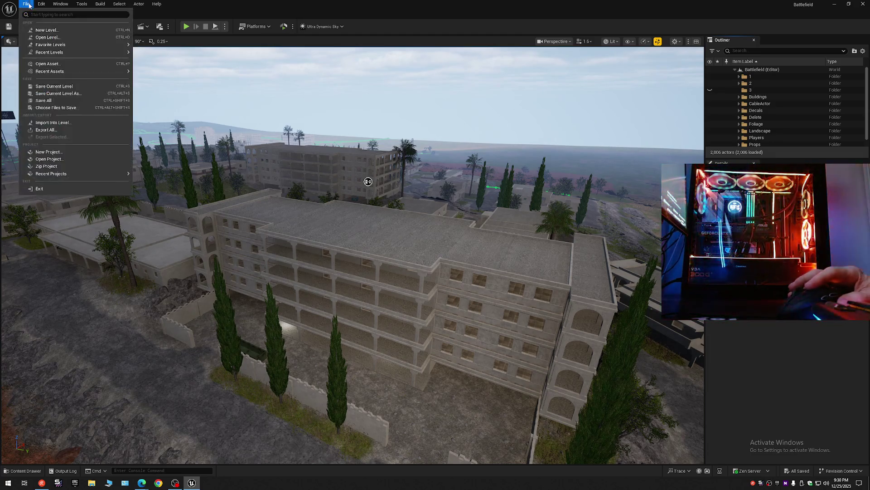
{"action": "left_click", "coordinate": [24, 4]}
{"action": "left_click", "coordinate": [24, 3]}
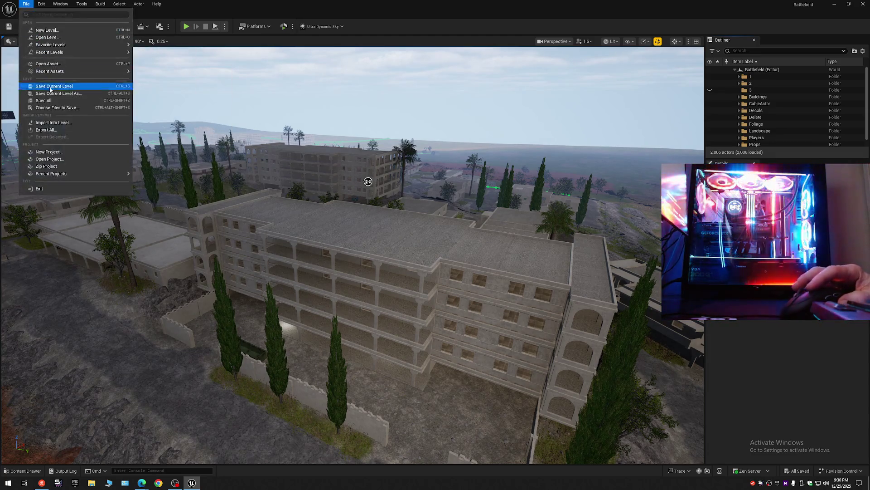
{"action": "left_click", "coordinate": [27, 5]}
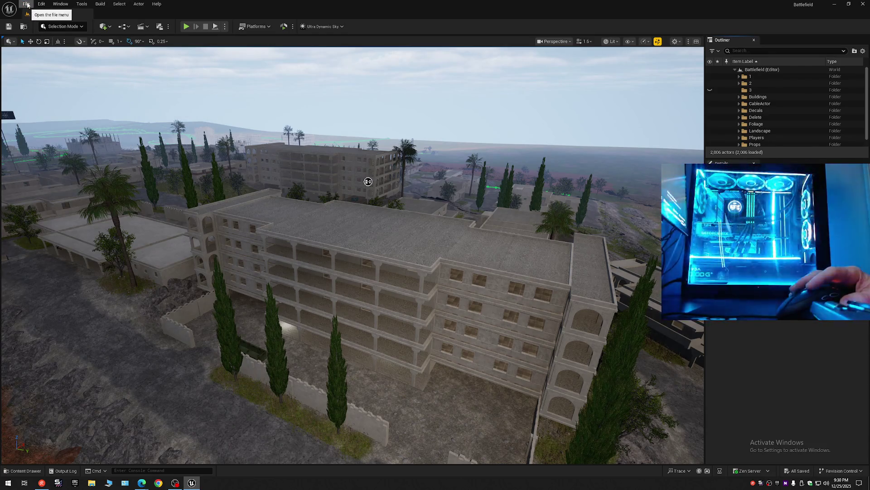
- Fly the camera close to the large building and select its floor slabs
{"action": "left_click_drag", "start_coordinate": [259, 262], "coordinate": [261, 313]}
{"action": "left_click_drag", "start_coordinate": [367, 135], "coordinate": [337, 75]}
{"action": "left_click", "coordinate": [371, 286]}
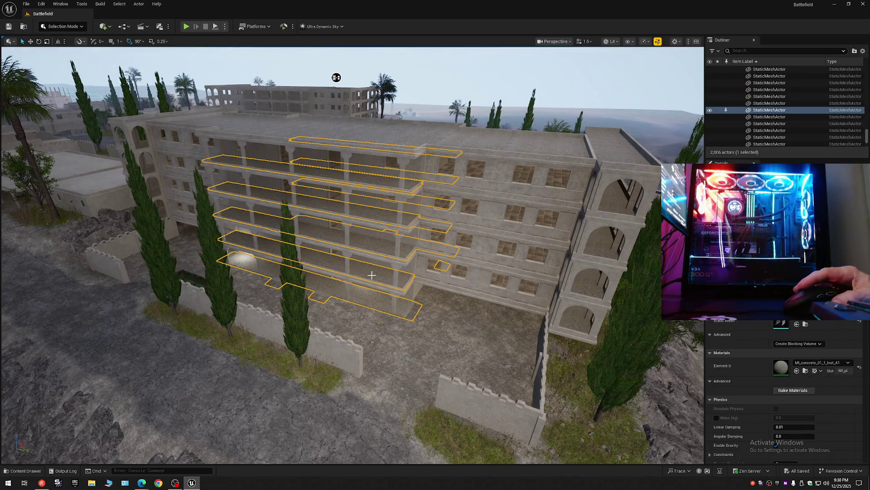
- Select the building's tiled and concrete floor meshes while flying around to view the whole building
{"action": "left_click", "coordinate": [448, 239]}
{"action": "mouse_move", "coordinate": [334, 76]}
{"action": "left_mouse_down"}
{"action": "mouse_move", "coordinate": [317, 91]}
{"action": "mouse_move", "coordinate": [255, 49]}
{"action": "mouse_move", "coordinate": [282, 72]}
{"action": "mouse_move", "coordinate": [351, 53]}
{"action": "left_mouse_up"}
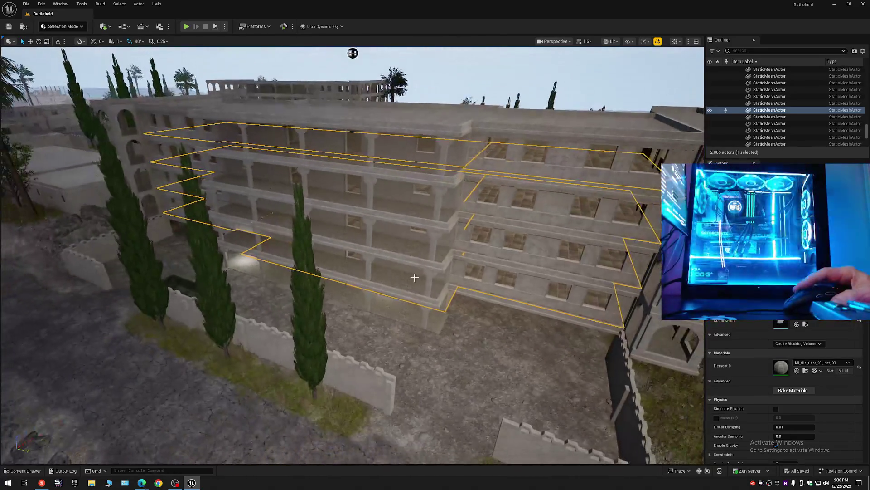
{"action": "left_click", "coordinate": [393, 304]}
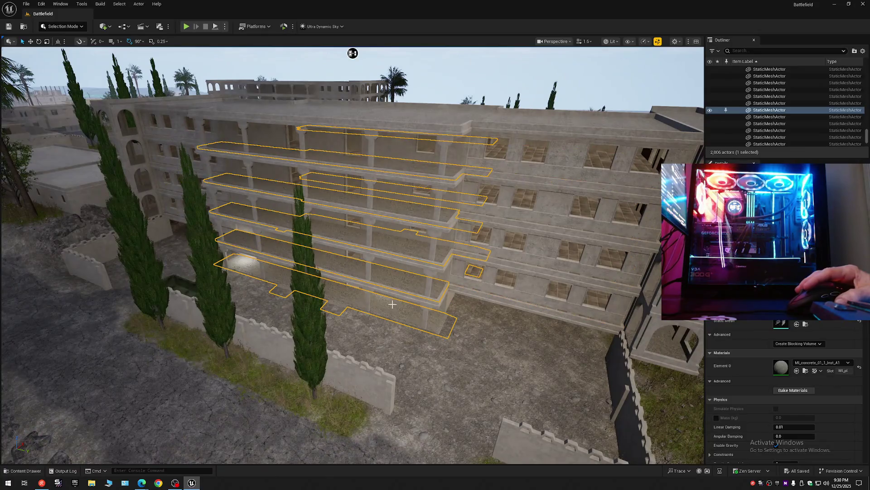
{"action": "left_click", "coordinate": [508, 276]}
{"action": "mouse_move", "coordinate": [353, 53]}
{"action": "left_mouse_down"}
{"action": "mouse_move", "coordinate": [233, 136]}
{"action": "mouse_move", "coordinate": [139, 141]}
{"action": "mouse_move", "coordinate": [513, 120]}
{"action": "mouse_move", "coordinate": [515, 151]}
{"action": "mouse_move", "coordinate": [567, 109]}
{"action": "mouse_move", "coordinate": [542, 74]}
{"action": "mouse_move", "coordinate": [540, 93]}
{"action": "left_mouse_up"}
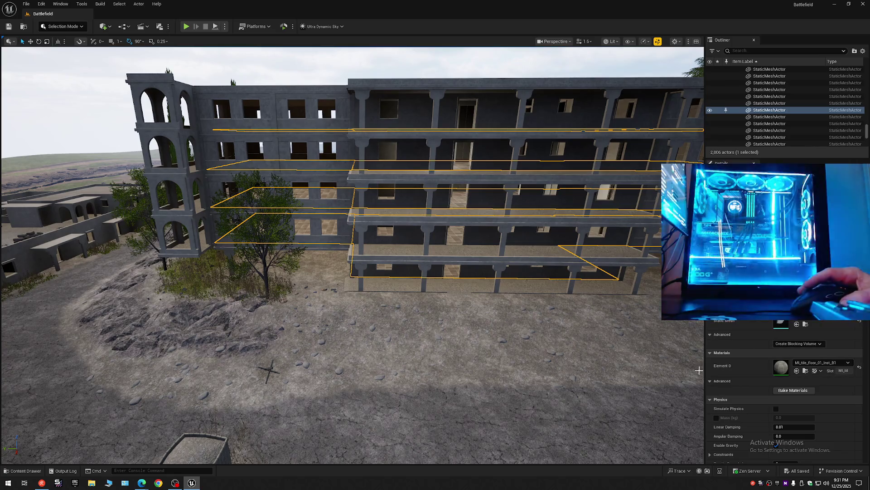
{"action": "left_click_drag", "start_coordinate": [589, 318], "coordinate": [589, 309]}
{"action": "scroll", "coordinate": [352, 253], "scroll_direction": "up", "scroll_amount": 5}
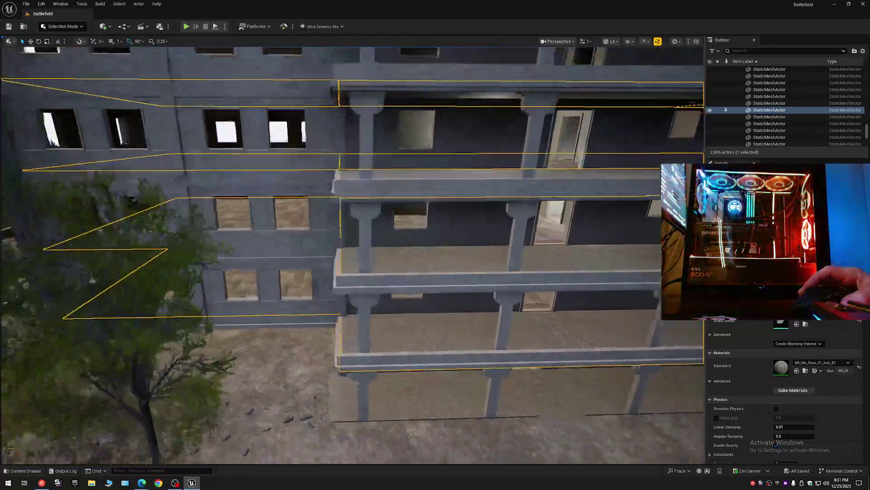
{"action": "left_click_drag", "start_coordinate": [352, 253], "coordinate": [352, 299]}
{"action": "scroll", "coordinate": [793, 104], "scroll_direction": "up", "scroll_amount": 10}
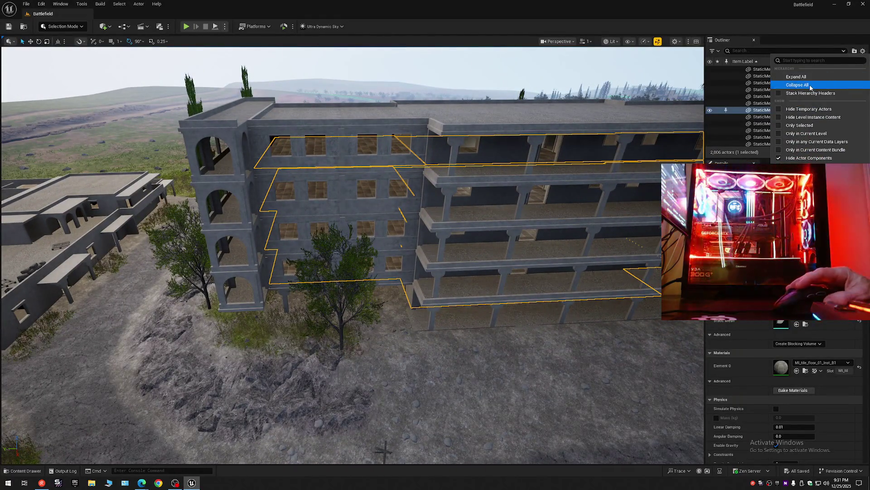
- Select the two balcony wall meshes, collapse the whole Outliner tree, and deselect everything
{"action": "left_click", "coordinate": [735, 69]}
{"action": "left_click", "coordinate": [748, 81]}
{"action": "left_click", "coordinate": [735, 69]}
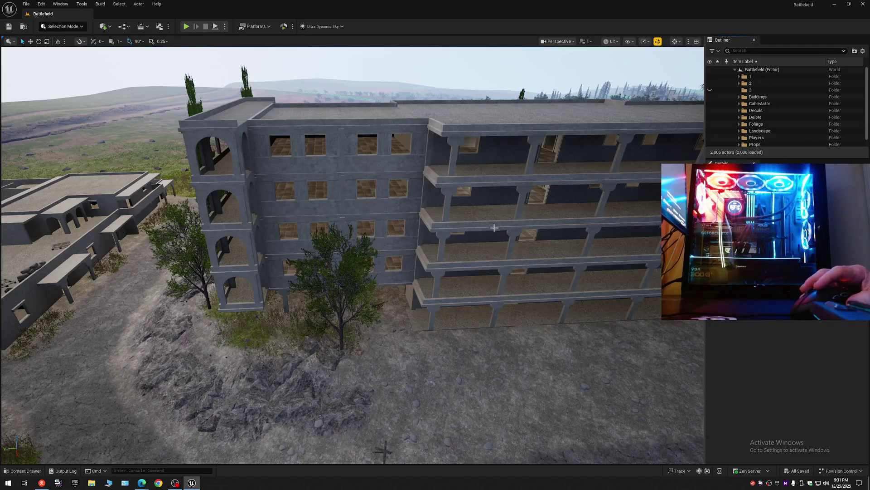
{"action": "left_click", "coordinate": [472, 275]}
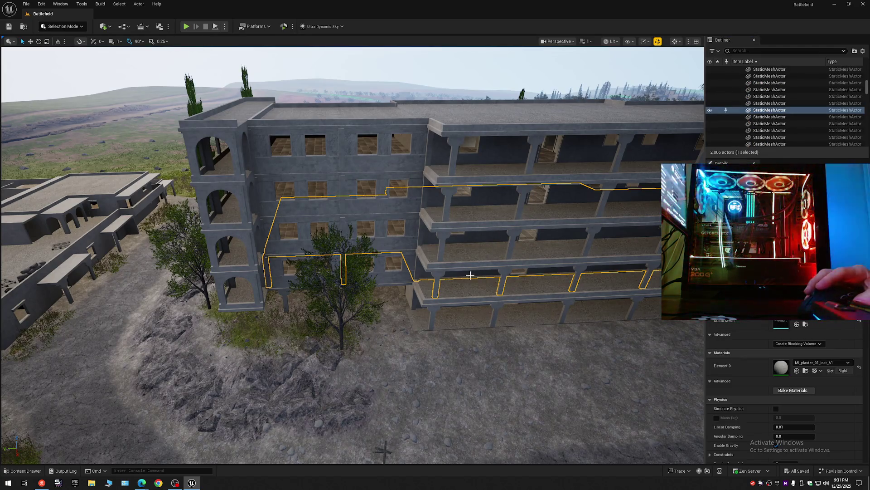
{"action": "left_click", "coordinate": [488, 233]}
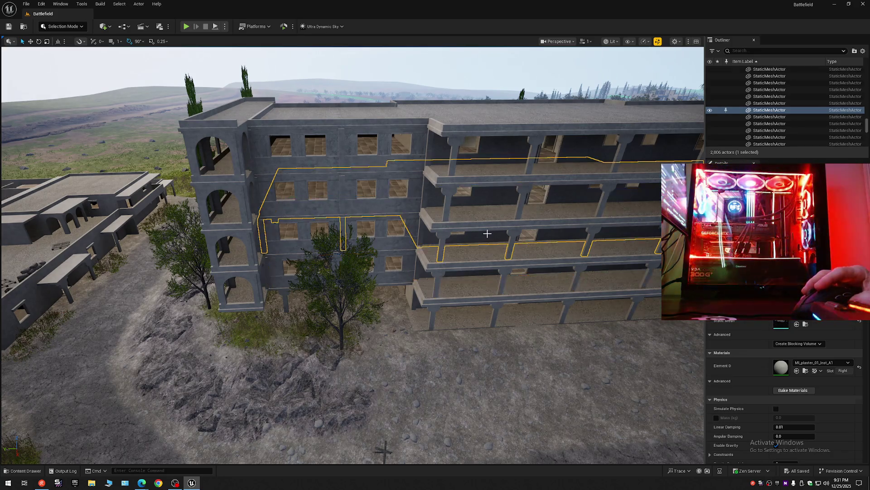
{"action": "left_click", "coordinate": [863, 50]}
{"action": "left_click", "coordinate": [810, 86]}
{"action": "key", "text": "Escape"}
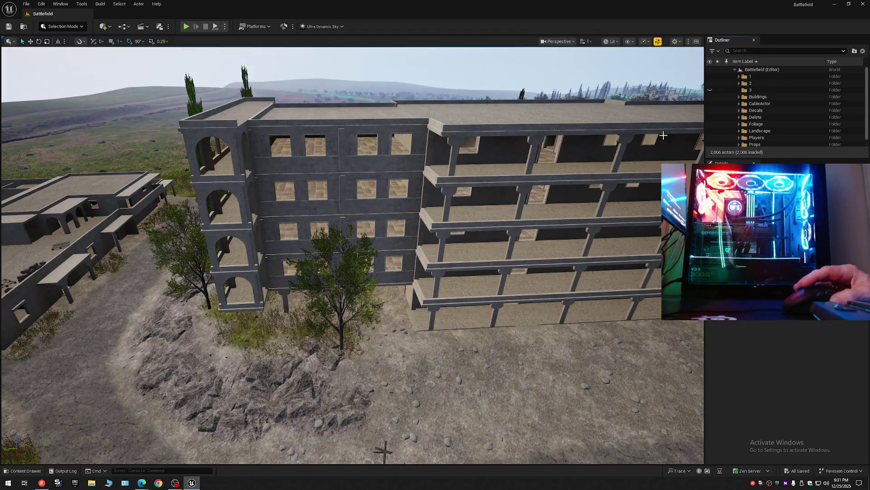
- Select the 110 StaticMeshActors in folder 2 as a first-to-last range and view them from above the roof
{"action": "left_click", "coordinate": [243, 135]}
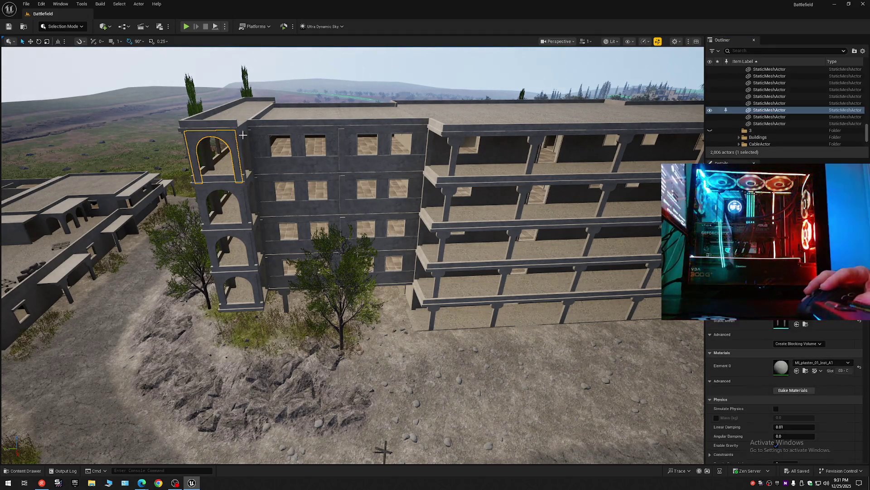
{"action": "left_click", "coordinate": [240, 131]}
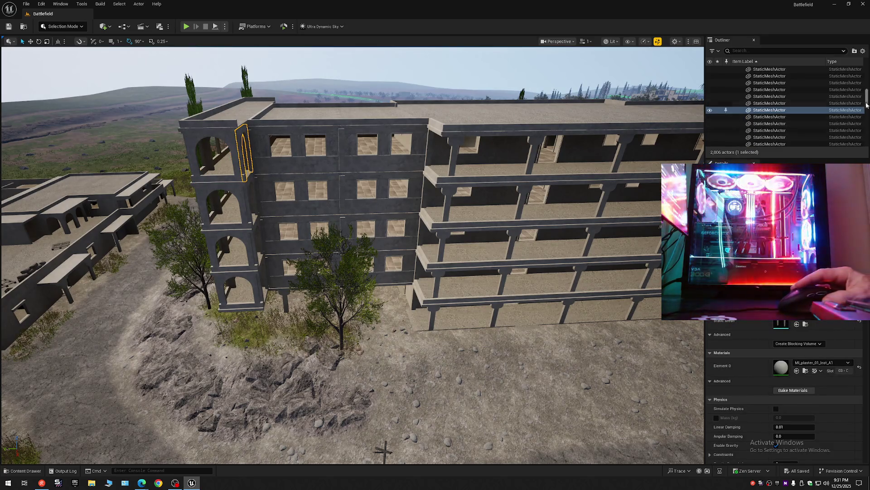
{"action": "scroll", "coordinate": [743, 113], "scroll_direction": "up", "scroll_amount": 5}
{"action": "left_click", "coordinate": [751, 90]}
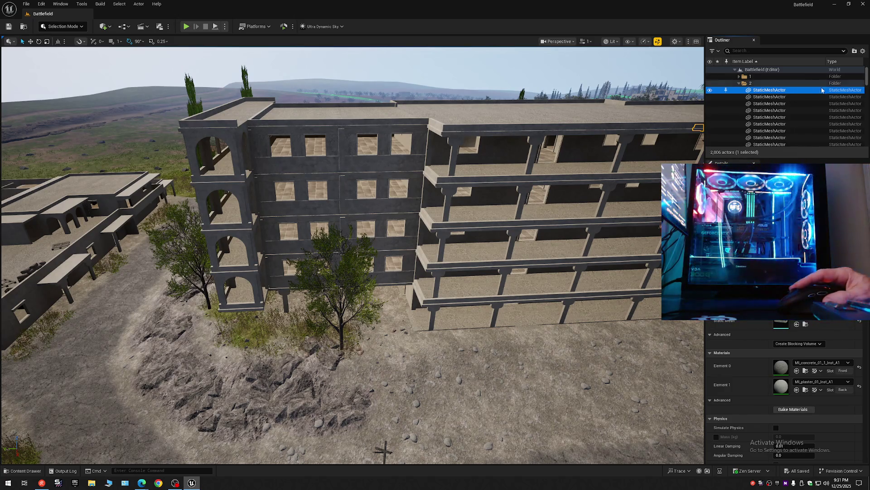
{"action": "left_click_drag", "start_coordinate": [867, 80], "coordinate": [867, 137]}
{"action": "left_click", "coordinate": [774, 76], "text": "shift"}
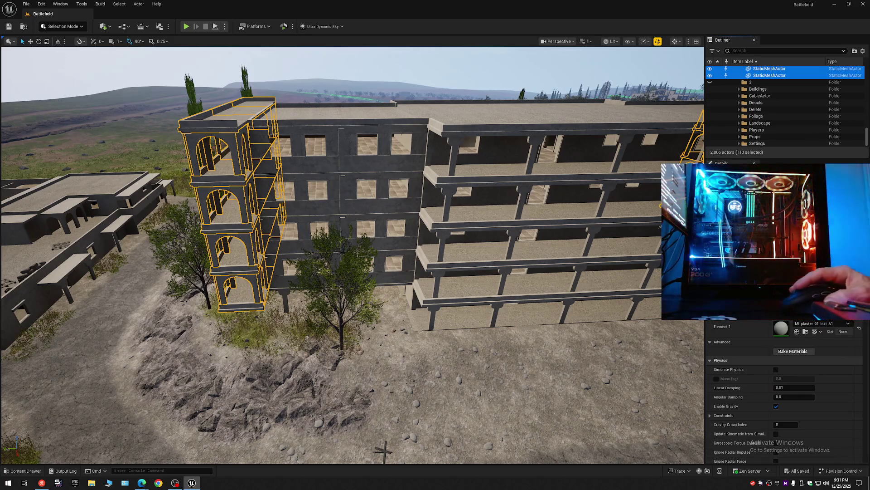
{"action": "mouse_move", "coordinate": [442, 214]}
{"action": "left_mouse_down"}
{"action": "mouse_move", "coordinate": [371, 132]}
{"action": "mouse_move", "coordinate": [330, 144]}
{"action": "mouse_move", "coordinate": [624, 170]}
{"action": "mouse_move", "coordinate": [173, 123]}
{"action": "mouse_move", "coordinate": [175, 171]}
{"action": "mouse_move", "coordinate": [253, 130]}
{"action": "mouse_move", "coordinate": [262, 114]}
{"action": "left_mouse_up"}
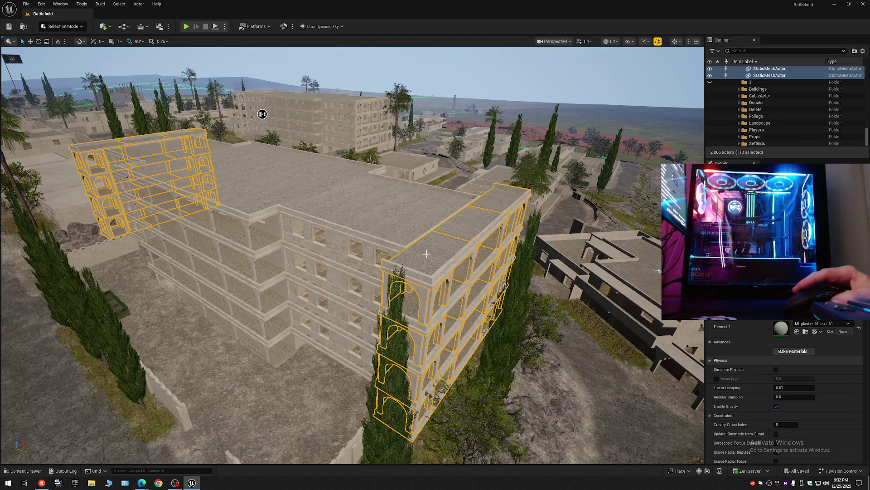
{"action": "left_click", "coordinate": [862, 54]}
- Deselect the arched meshes and fly through the arch, then back up above the roof
{"action": "left_click", "coordinate": [744, 85]}
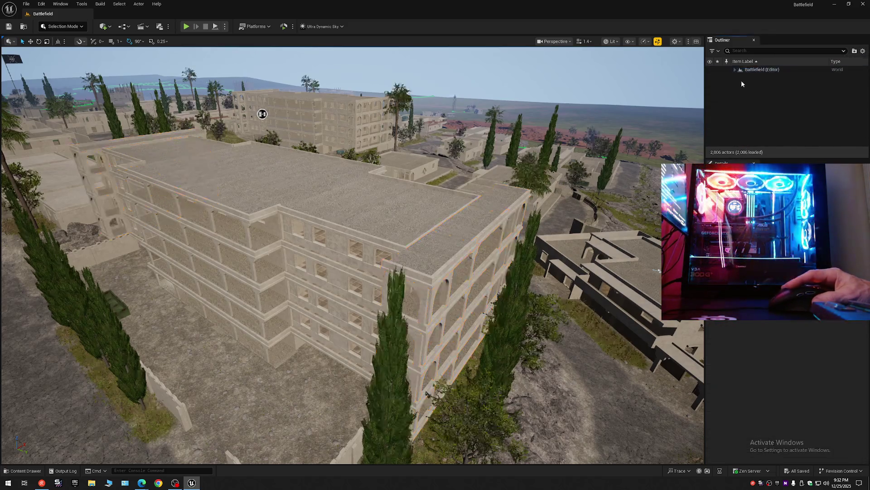
{"action": "mouse_move", "coordinate": [262, 114]}
{"action": "left_mouse_down"}
{"action": "mouse_move", "coordinate": [648, 136]}
{"action": "mouse_move", "coordinate": [476, 170]}
{"action": "mouse_move", "coordinate": [467, 235]}
{"action": "mouse_move", "coordinate": [566, 163]}
{"action": "mouse_move", "coordinate": [521, 168]}
{"action": "left_mouse_up"}
{"action": "scroll", "coordinate": [522, 168], "scroll_direction": "down", "scroll_amount": 2}
{"action": "key", "text": "w"}
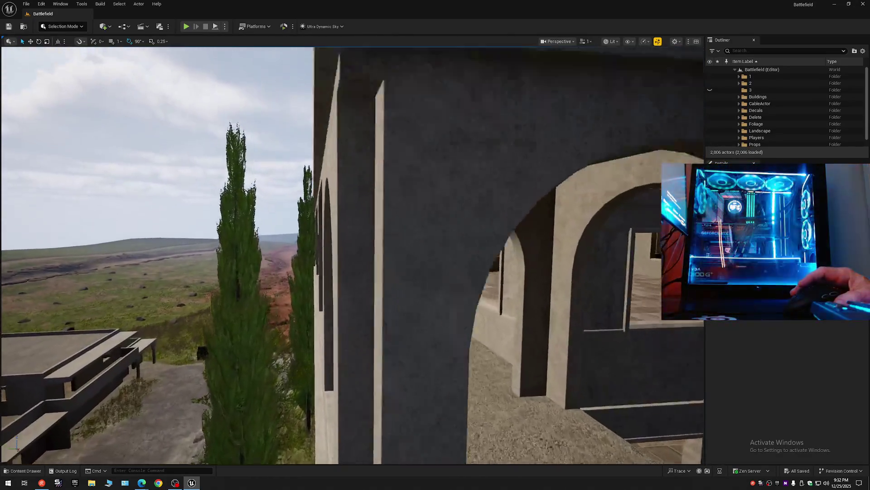
{"action": "scroll", "coordinate": [352, 256], "scroll_direction": "down", "scroll_amount": 2}
{"action": "key", "text": "s"}
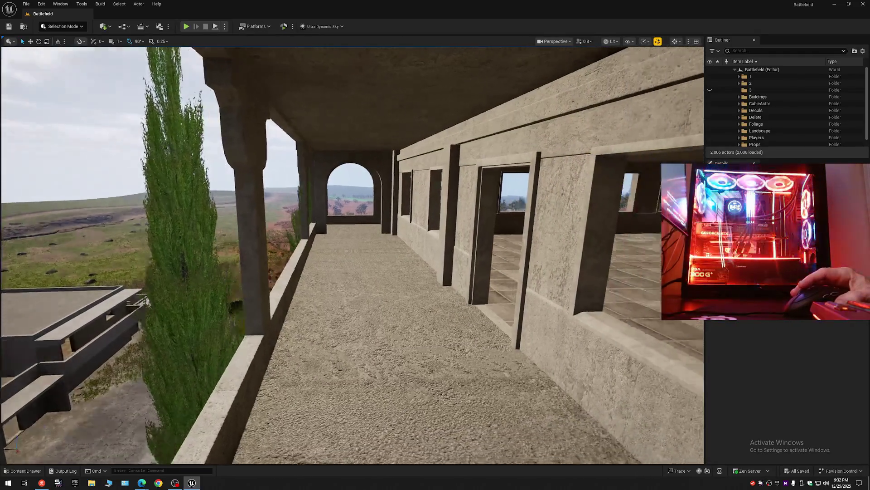
{"action": "key", "text": "e"}
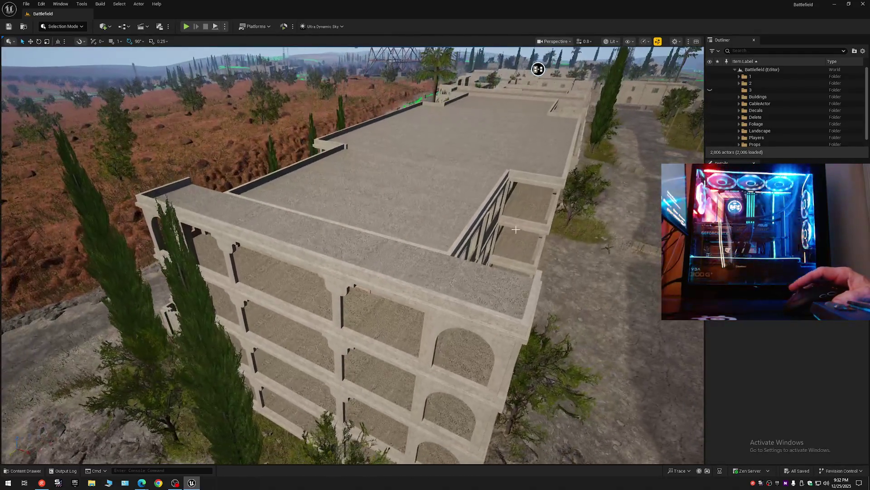
- Select the roof ledge mesh and collapse the whole Outliner tree
{"action": "left_click", "coordinate": [416, 263]}
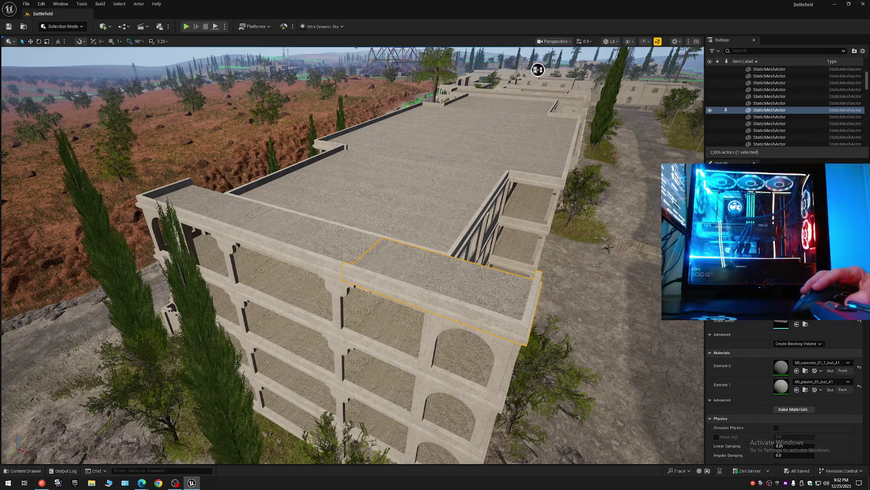
{"action": "left_click", "coordinate": [863, 50]}
{"action": "left_click", "coordinate": [808, 86]}
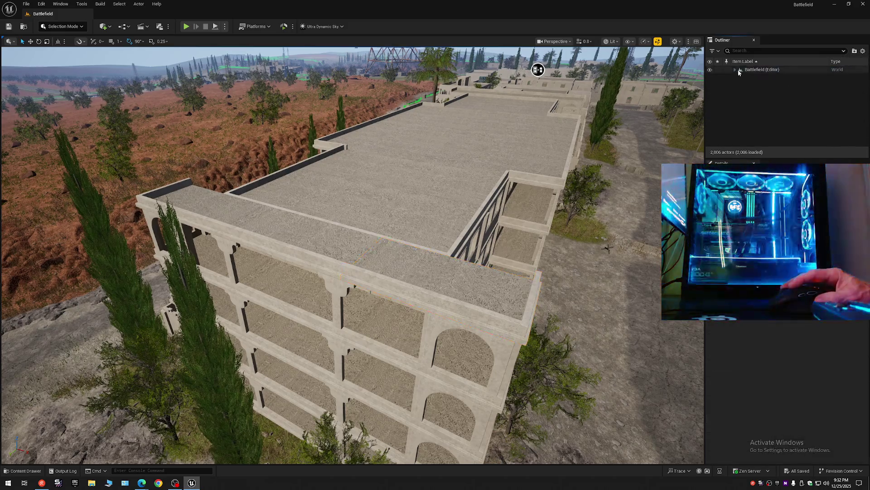
- Expand Battlefield (Editor), hide folders 2 and 3, and fly toward the building's left side
{"action": "left_click", "coordinate": [727, 71]}
{"action": "left_click", "coordinate": [740, 84]}
{"action": "left_click", "coordinate": [735, 69]}
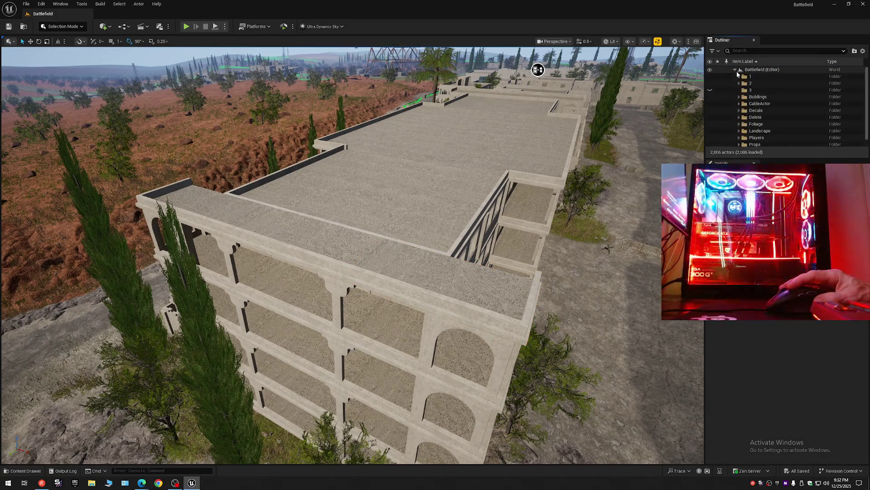
{"action": "left_click", "coordinate": [710, 83]}
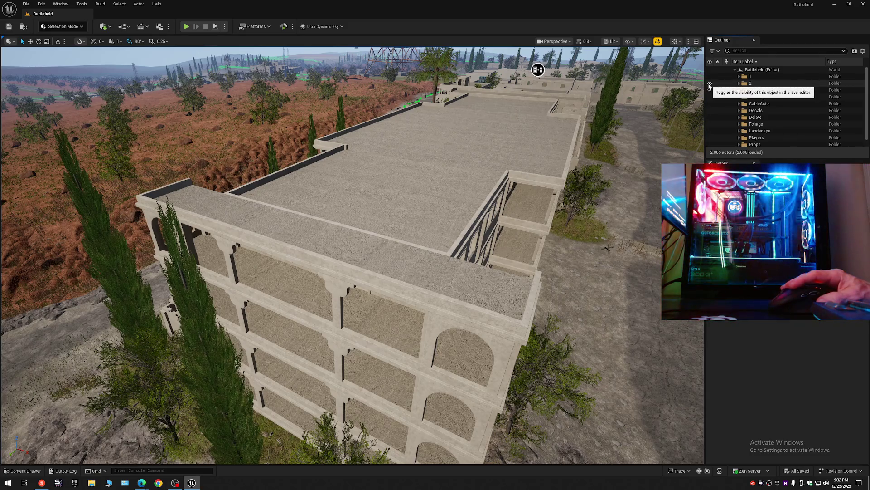
{"action": "left_click", "coordinate": [710, 89]}
{"action": "mouse_move", "coordinate": [536, 201]}
{"action": "left_mouse_down"}
{"action": "mouse_move", "coordinate": [454, 218]}
{"action": "mouse_move", "coordinate": [536, 200]}
{"action": "left_mouse_up"}
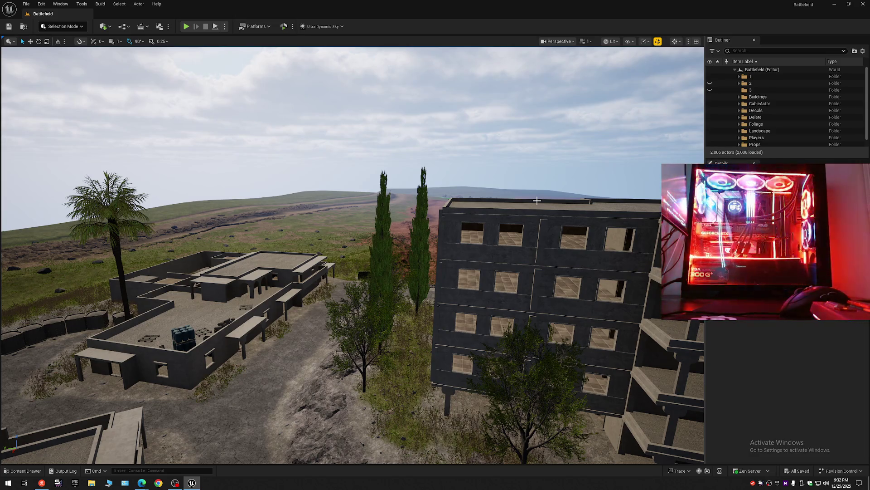
{"action": "left_click_drag", "start_coordinate": [594, 203], "coordinate": [519, 248]}
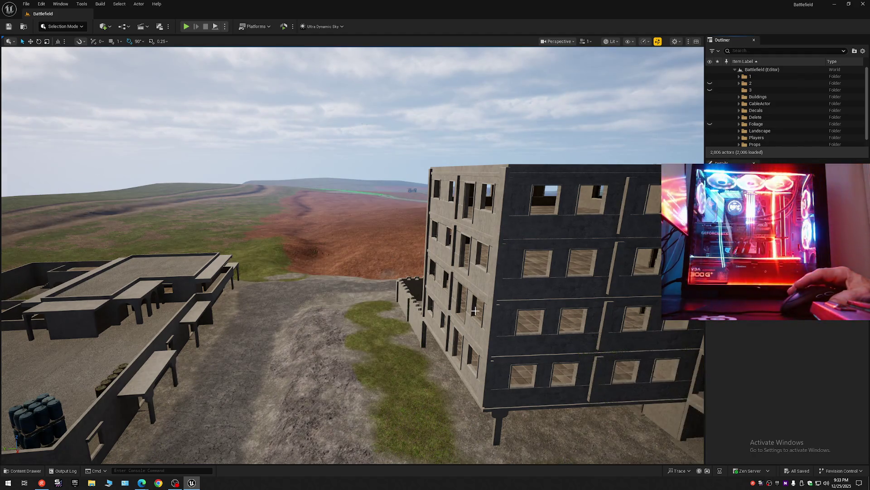
{"action": "key", "text": "w"}
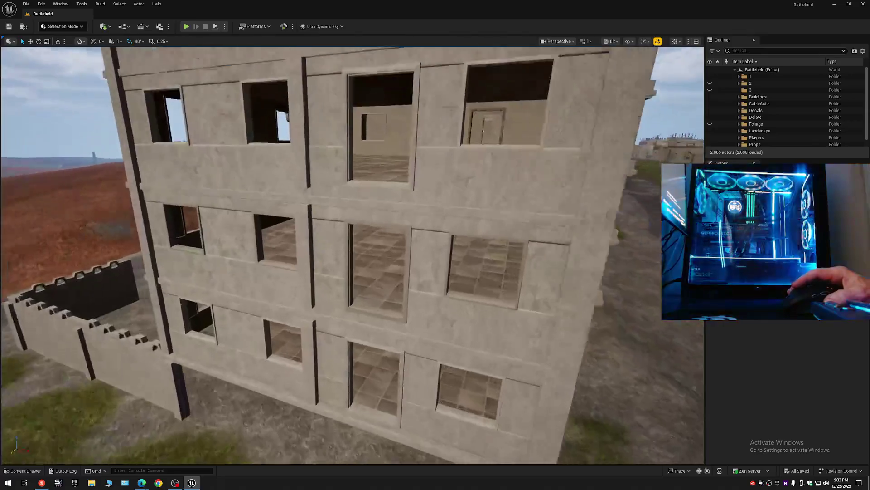
{"action": "scroll", "coordinate": [352, 254], "scroll_direction": "down", "scroll_amount": 1}
{"action": "key", "text": "s"}
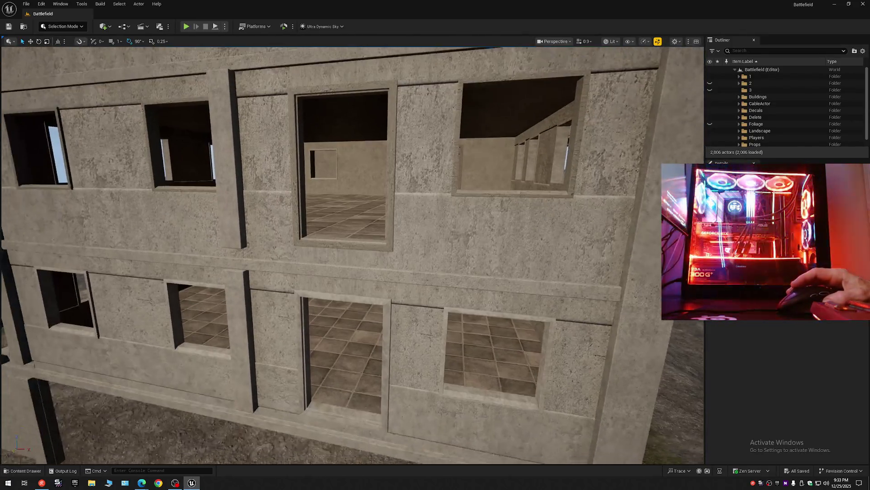
{"action": "key", "text": "w"}
{"action": "scroll", "coordinate": [353, 254], "scroll_direction": "down", "scroll_amount": 5}
{"action": "key", "text": "w"}
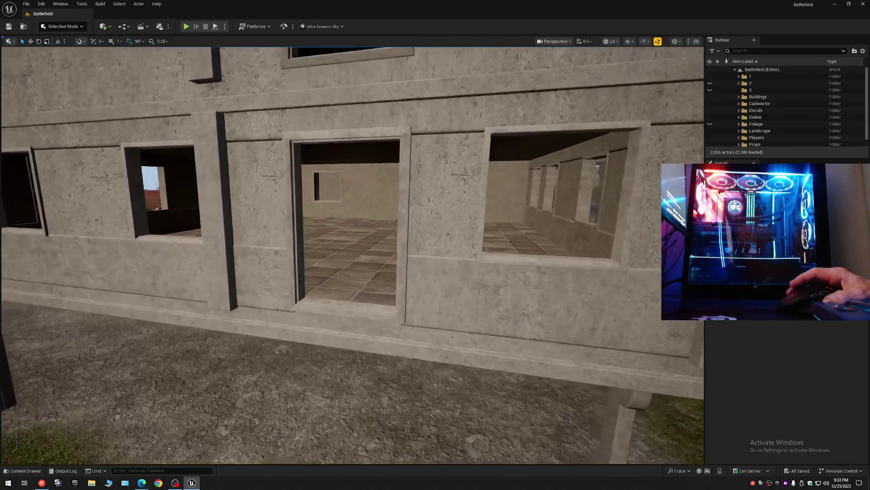
{"action": "key", "text": "w"}
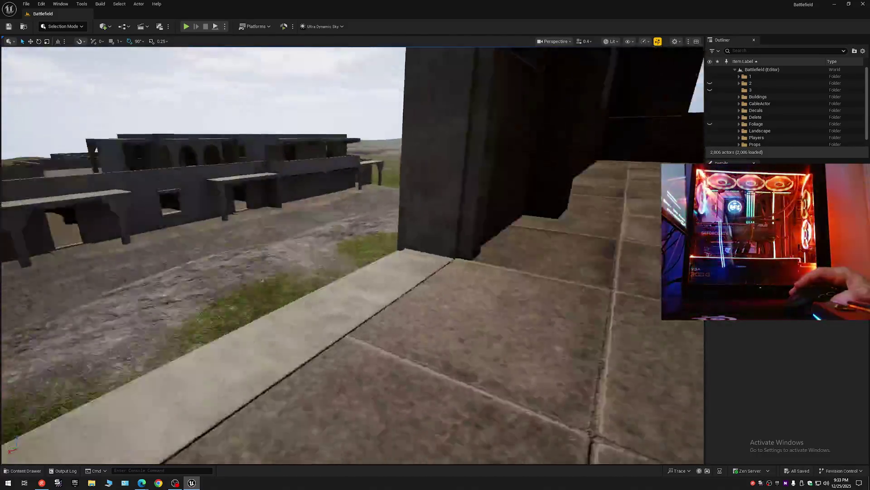
{"action": "key", "text": "d"}
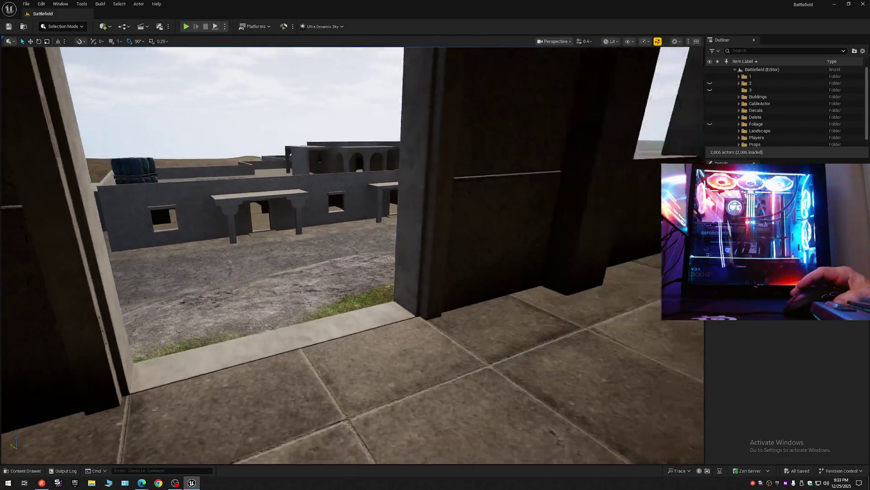
{"action": "scroll", "coordinate": [352, 254], "scroll_direction": "down", "scroll_amount": 2}
{"action": "key", "text": "w"}
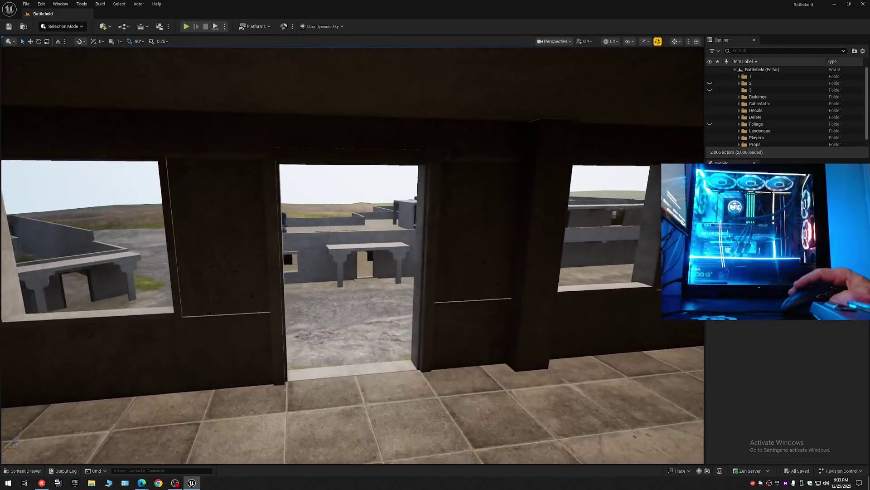
{"action": "key", "text": "w"}
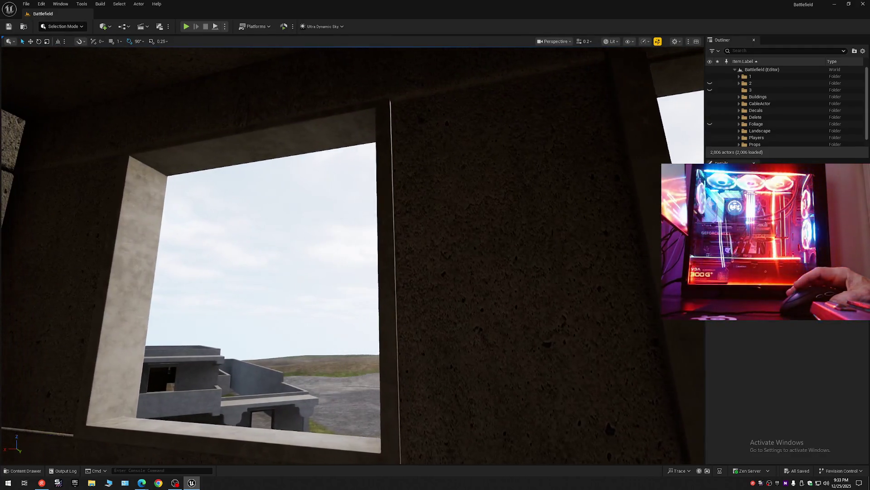
{"action": "scroll", "coordinate": [353, 254], "scroll_direction": "up", "scroll_amount": 2}
{"action": "key", "text": "s"}
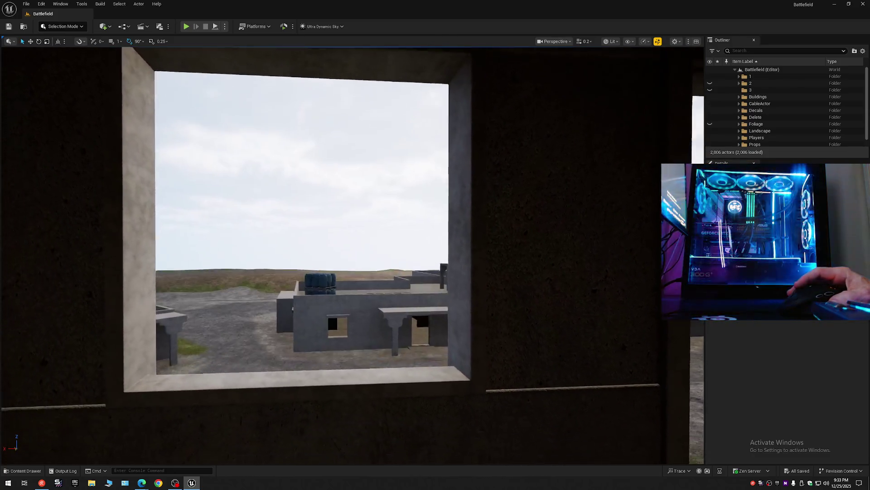
{"action": "key", "text": "w"}
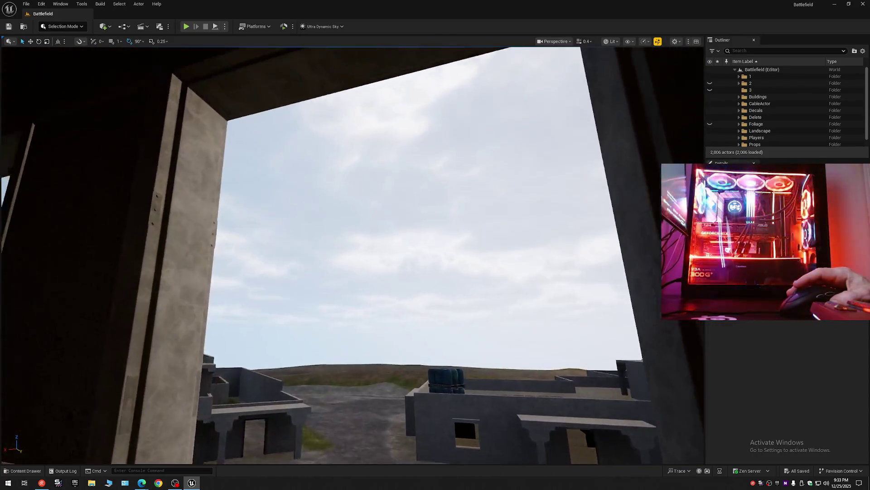
{"action": "key", "text": "s"}
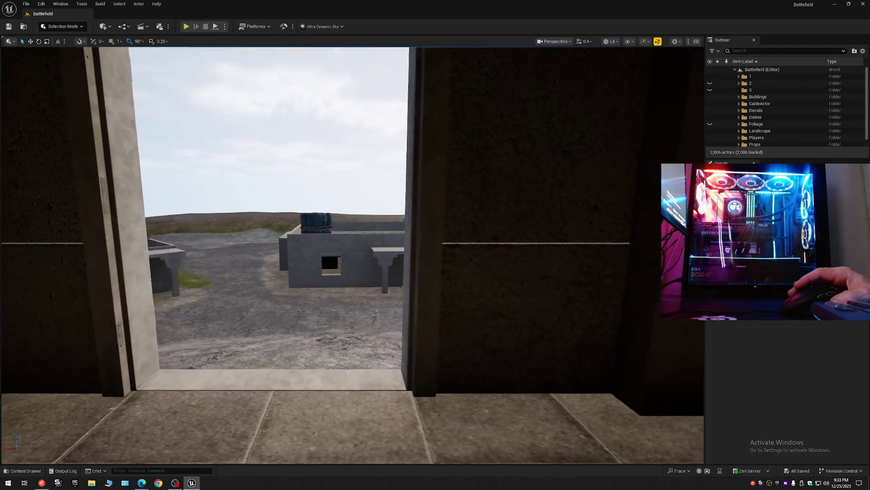
{"action": "key", "text": "w"}
{"action": "key", "text": "s"}
{"action": "key", "text": "d"}
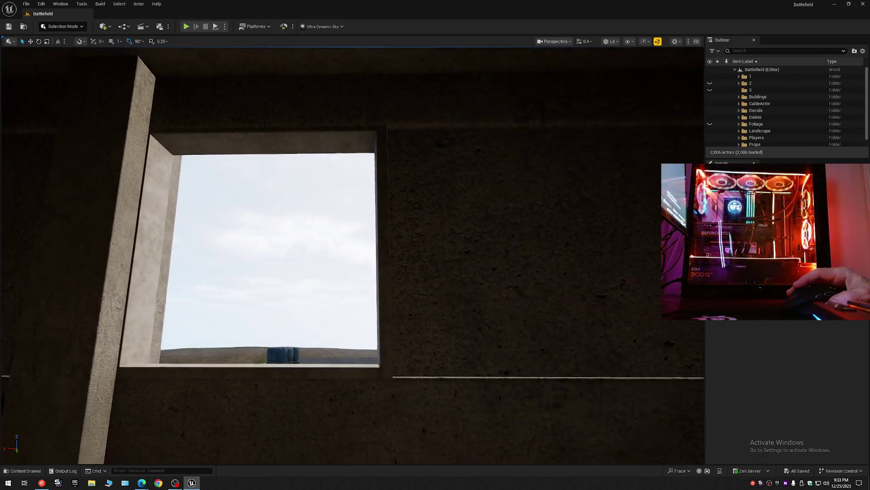
{"action": "key", "text": "s"}
{"action": "key", "text": "w"}
{"action": "key", "text": "s"}
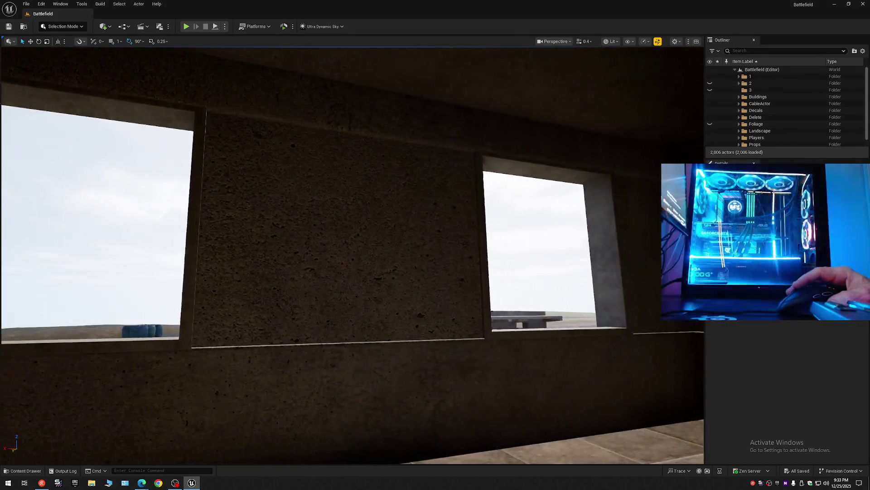
{"action": "key", "text": "w"}
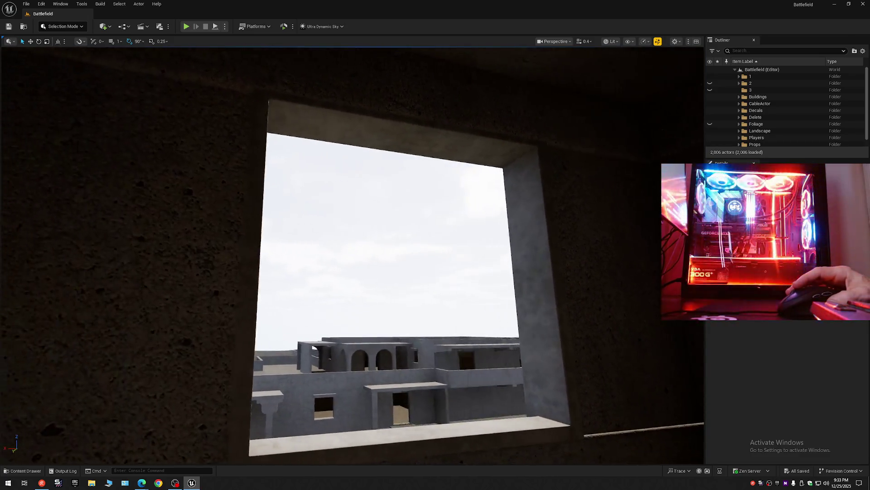
{"action": "key", "text": "s"}
{"action": "key", "text": "w"}
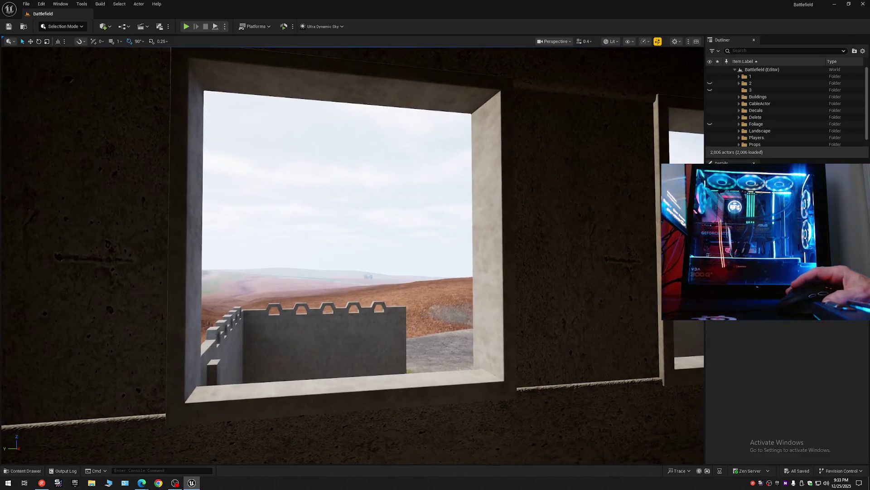
{"action": "key", "text": "s"}
{"action": "key", "text": "w"}
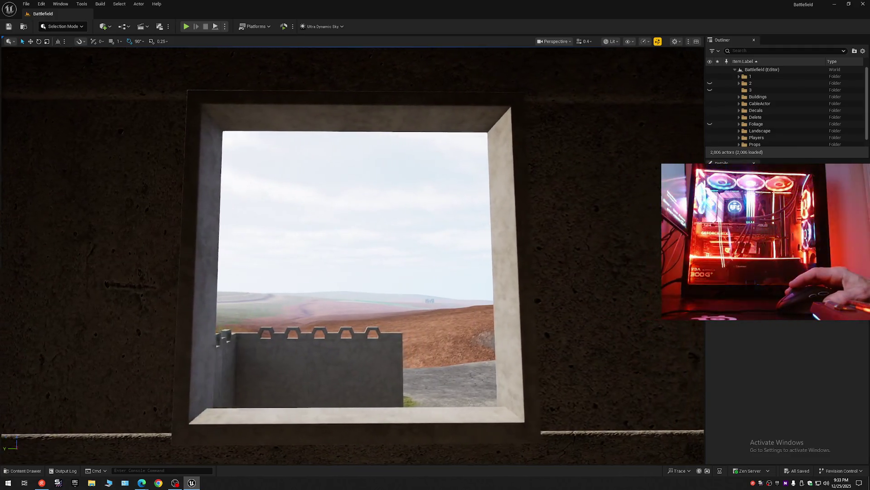
{"action": "key", "text": "s"}
{"action": "key", "text": "w"}
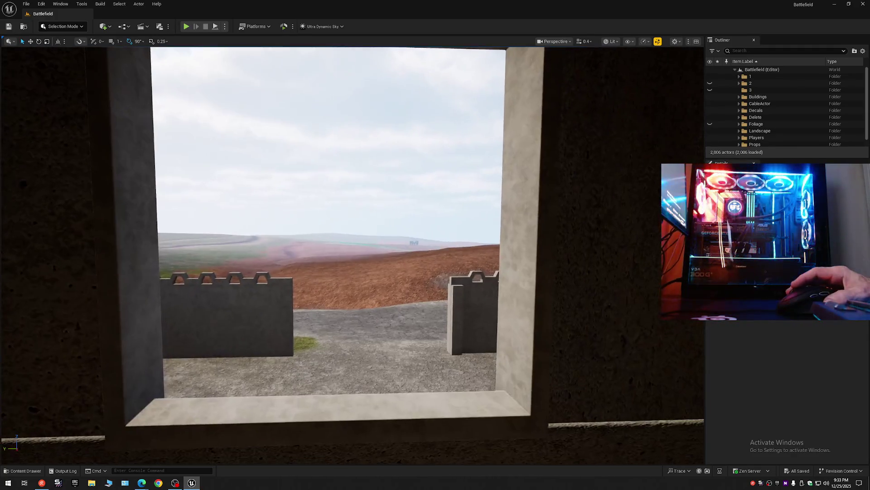
{"action": "key", "text": "s"}
{"action": "key", "text": "w"}
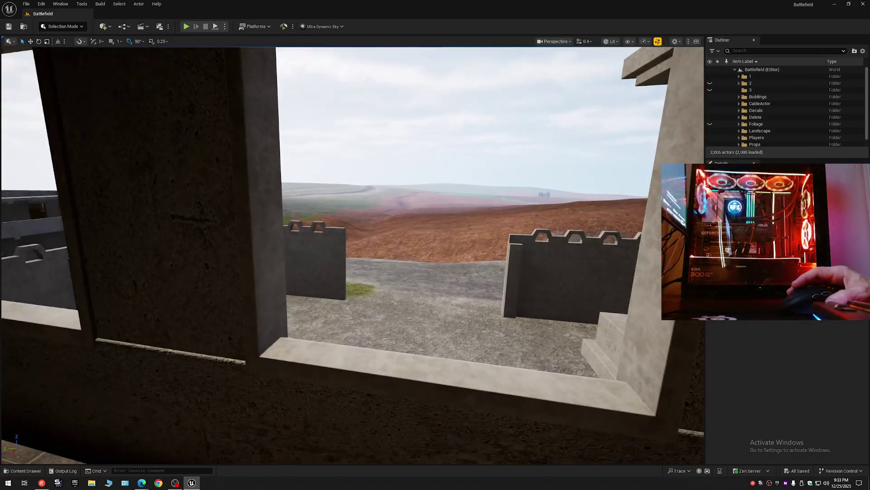
{"action": "key", "text": "s"}
{"action": "scroll", "coordinate": [352, 254], "scroll_direction": "up", "scroll_amount": 2}
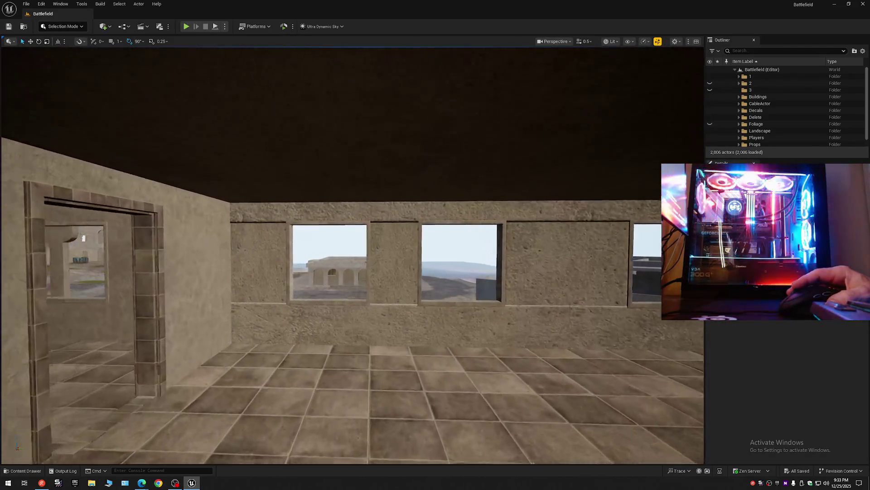
{"action": "key", "text": "w"}
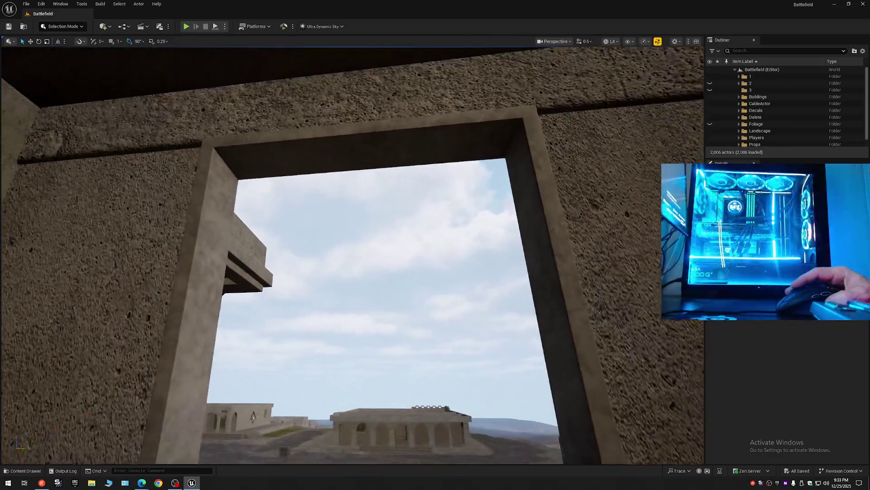
{"action": "key", "text": "s"}
{"action": "key", "text": "w"}
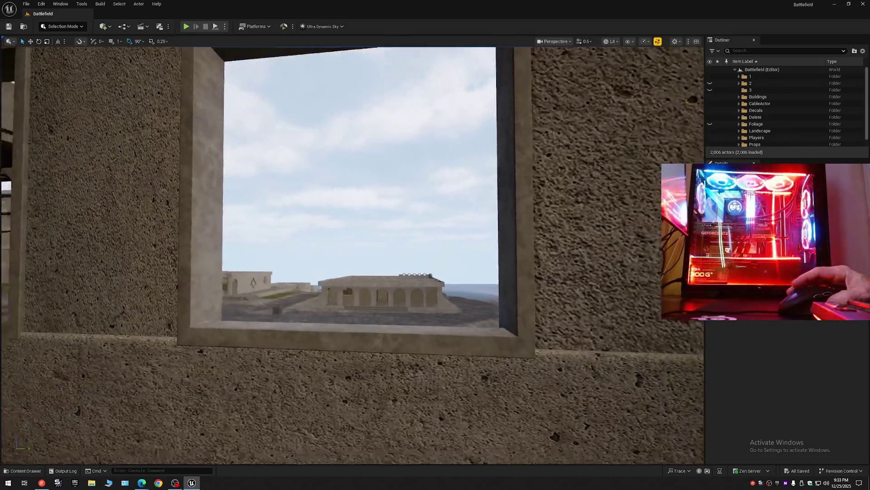
{"action": "key", "text": "w"}
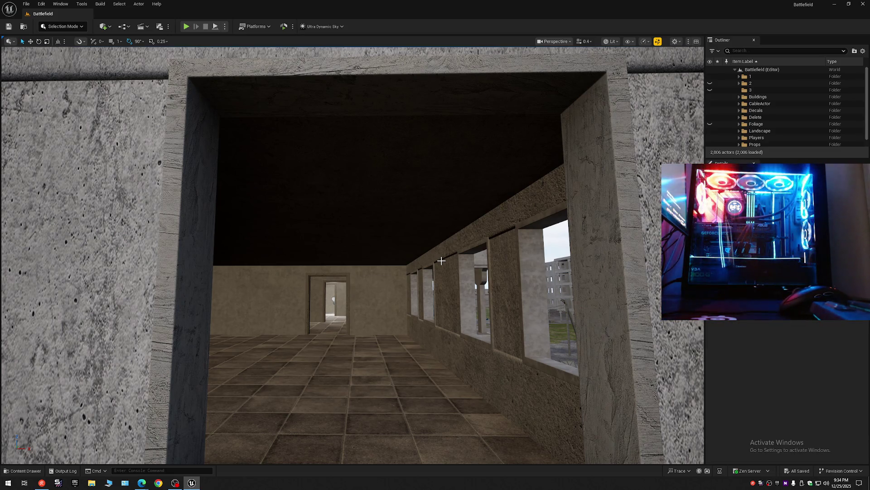
{"action": "mouse_move", "coordinate": [362, 275]}
{"action": "left_mouse_down"}
{"action": "mouse_move", "coordinate": [336, 291]}
{"action": "mouse_move", "coordinate": [342, 281]}
{"action": "left_mouse_up"}
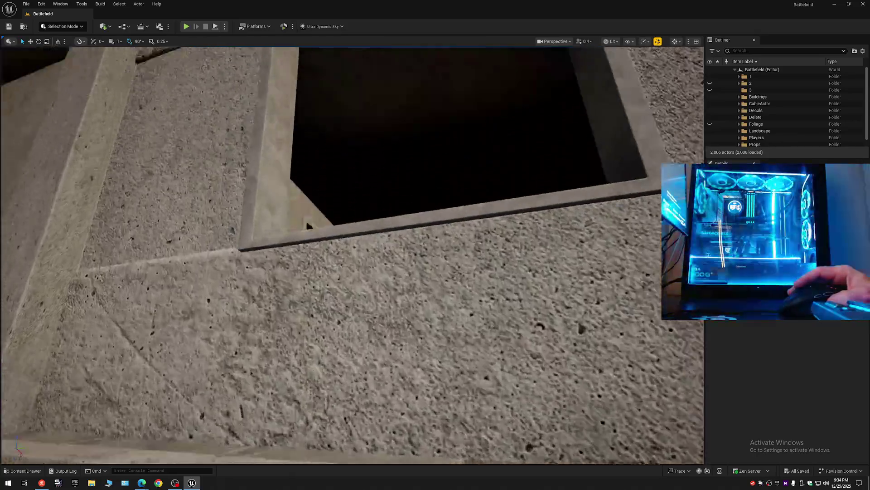
{"action": "key", "text": "w"}
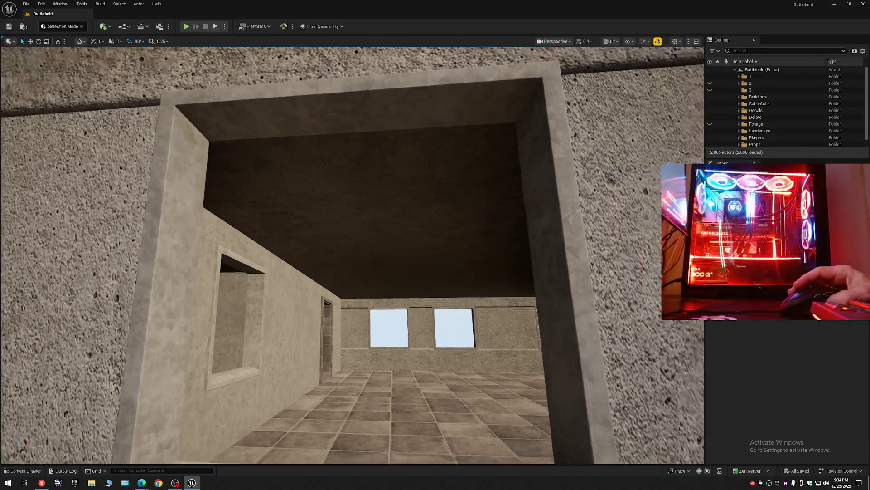
{"action": "key", "text": "s"}
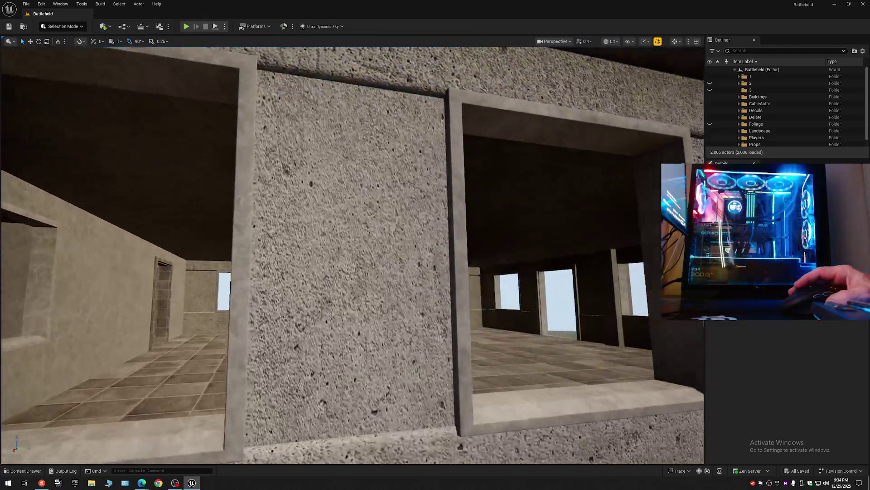
{"action": "key", "text": "w"}
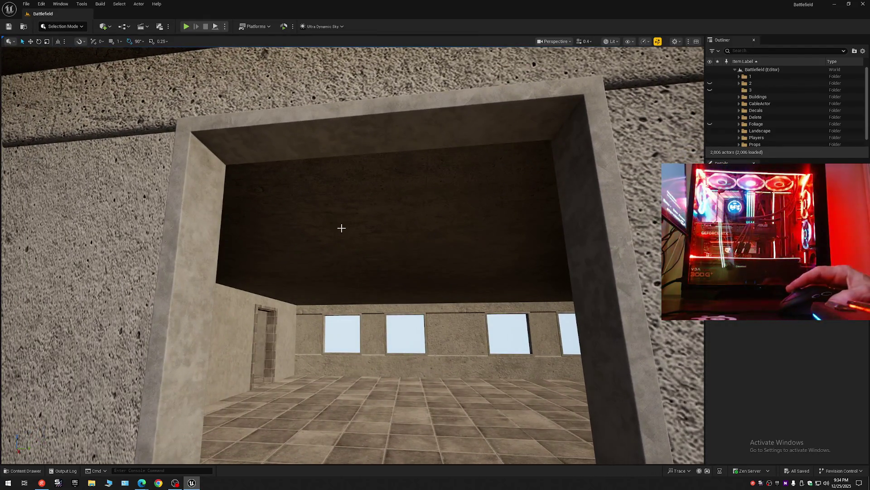
{"action": "left_click", "coordinate": [350, 198]}
{"action": "key", "text": "s"}
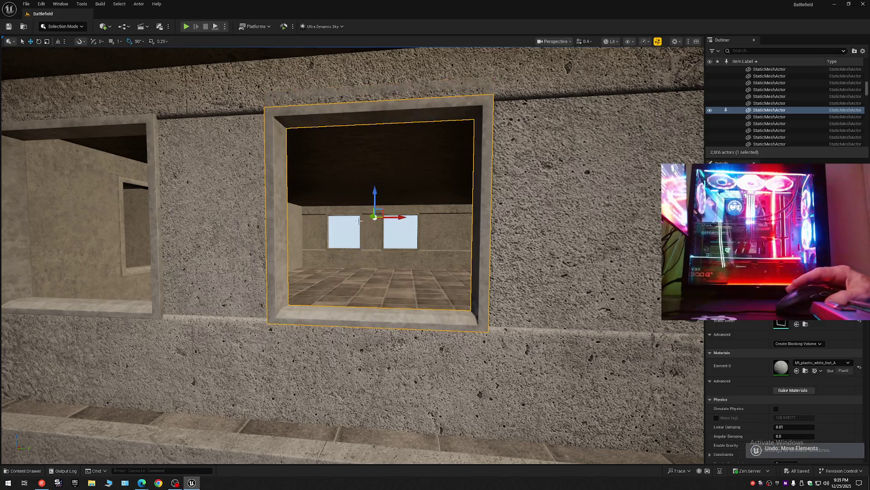
{"action": "key", "text": "w"}
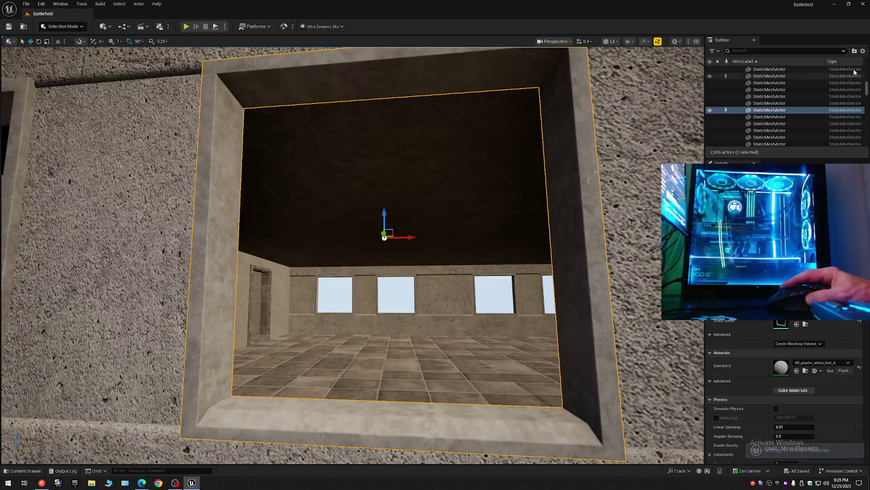
{"action": "left_click", "coordinate": [863, 50]}
{"action": "left_click", "coordinate": [781, 82]}
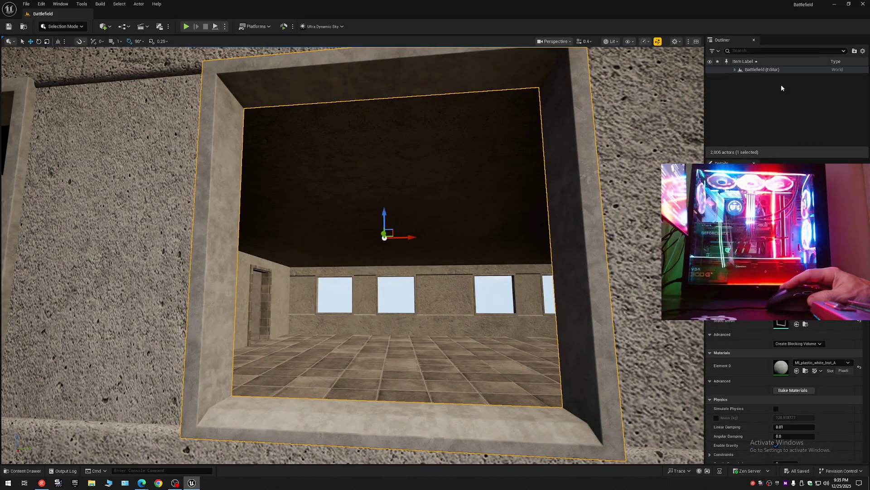
{"action": "left_click", "coordinate": [735, 69]}
{"action": "key", "text": "w"}
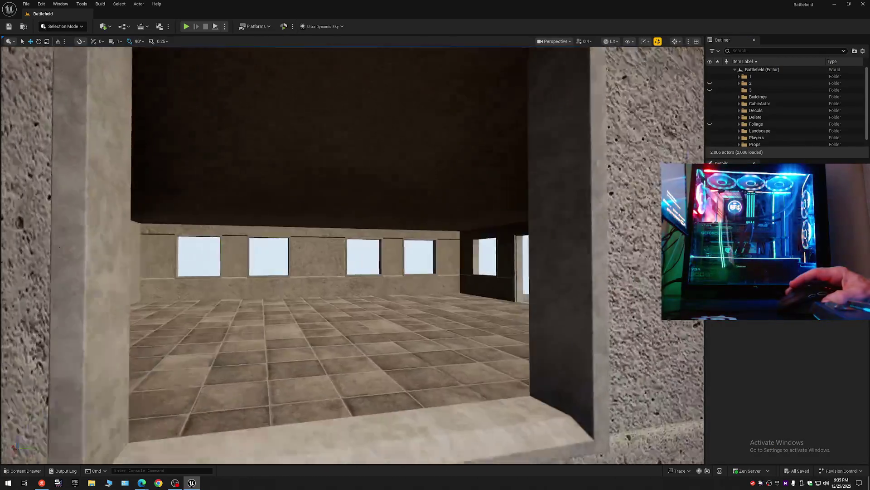
{"action": "key", "text": "w"}
{"action": "key", "text": "w"}
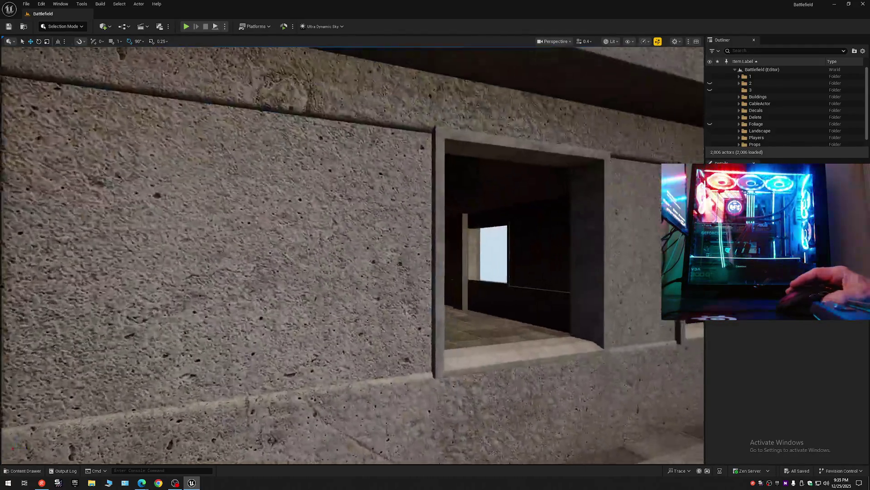
{"action": "key", "text": "w"}
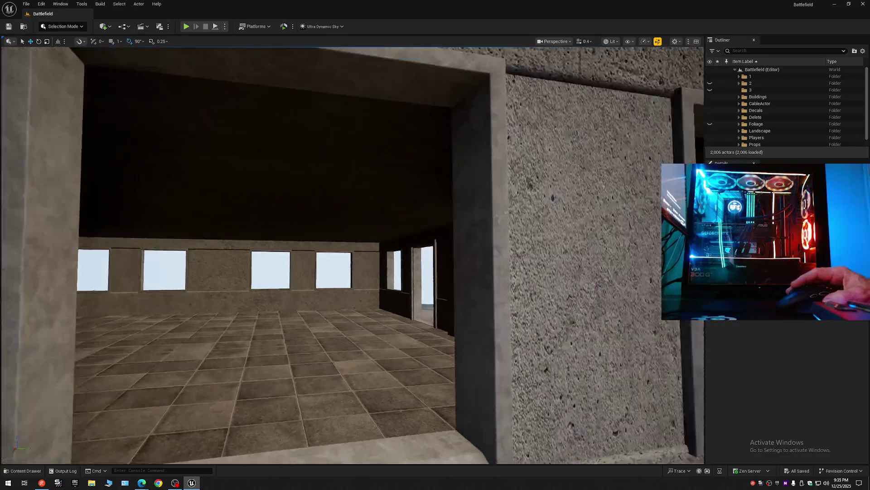
{"action": "key", "text": "w"}
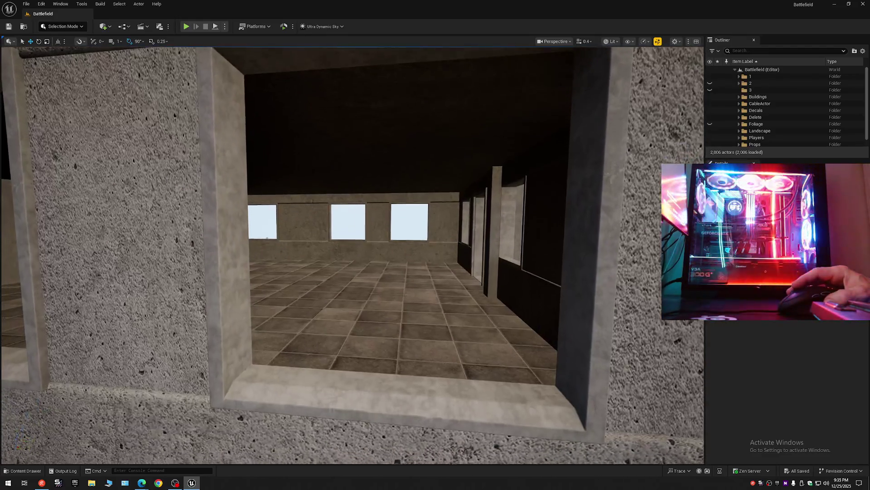
{"action": "key", "text": "w"}
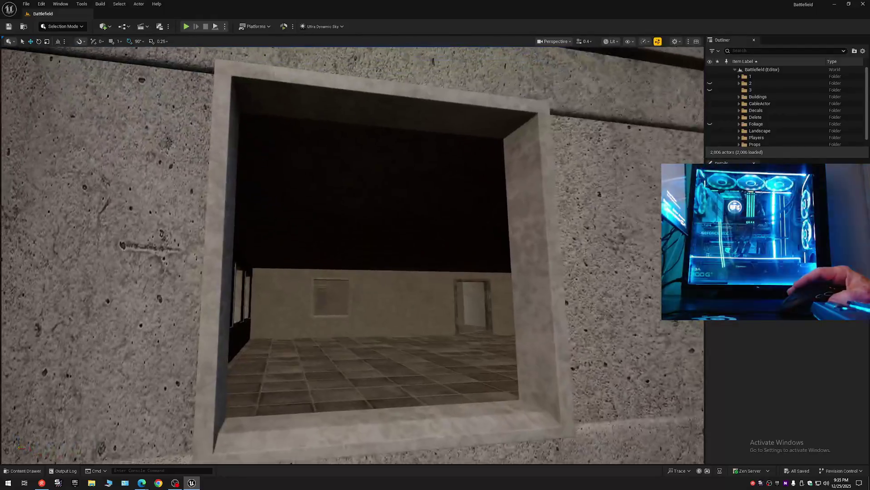
{"action": "key", "text": "s"}
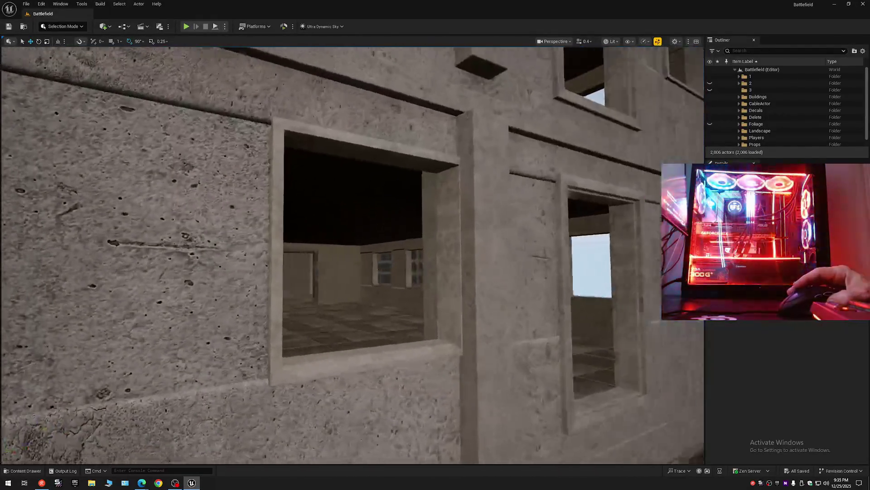
{"action": "key", "text": "w"}
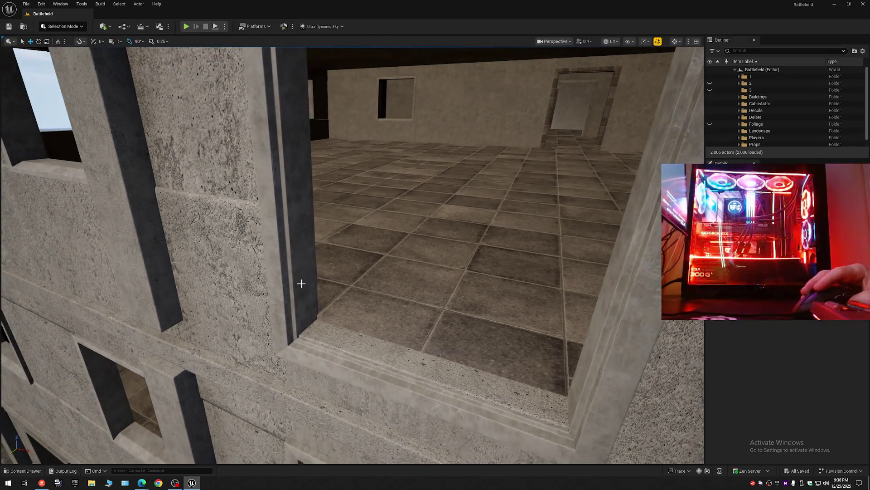
{"action": "left_click", "coordinate": [301, 283]}
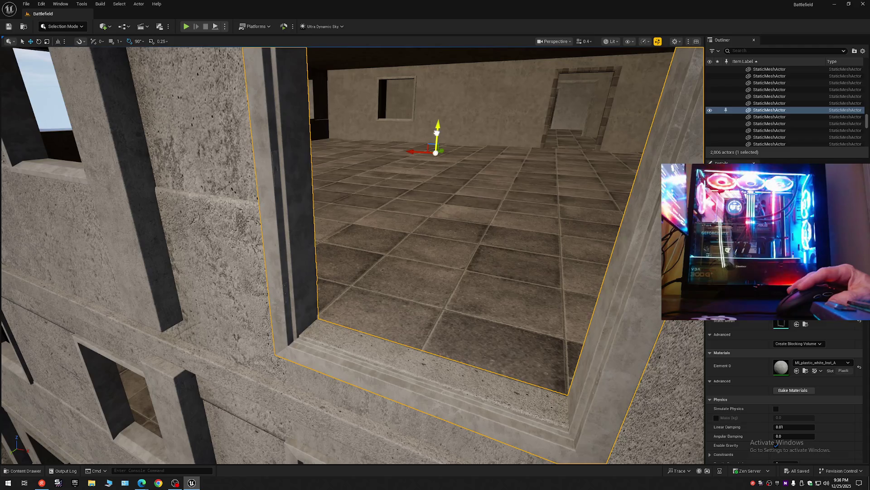
- Fly back out through the doorway and window to frame the building's two-storey window facade
{"action": "mouse_move", "coordinate": [438, 126]}
{"action": "left_mouse_down"}
{"action": "mouse_move", "coordinate": [437, 163]}
{"action": "mouse_move", "coordinate": [374, 306]}
{"action": "mouse_move", "coordinate": [389, 325]}
{"action": "left_mouse_up"}
{"action": "mouse_move", "coordinate": [422, 269]}
{"action": "left_mouse_down"}
{"action": "mouse_move", "coordinate": [408, 213]}
{"action": "mouse_move", "coordinate": [362, 195]}
{"action": "mouse_move", "coordinate": [363, 186]}
{"action": "left_mouse_up"}
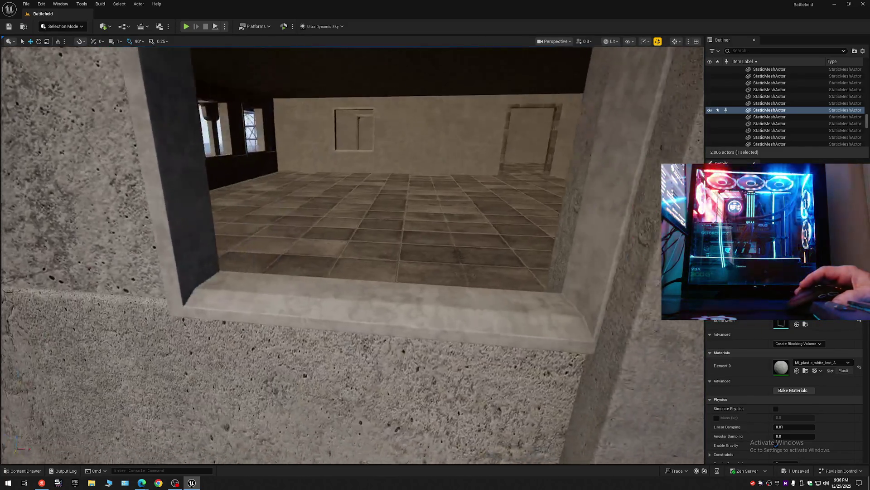
{"action": "key", "text": "s"}
{"action": "scroll", "coordinate": [352, 254], "scroll_direction": "up", "scroll_amount": 1}
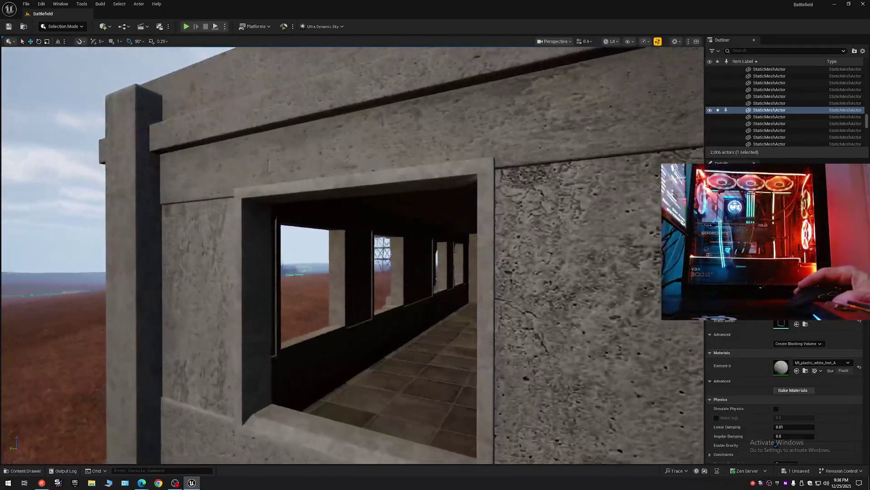
{"action": "key", "text": "w"}
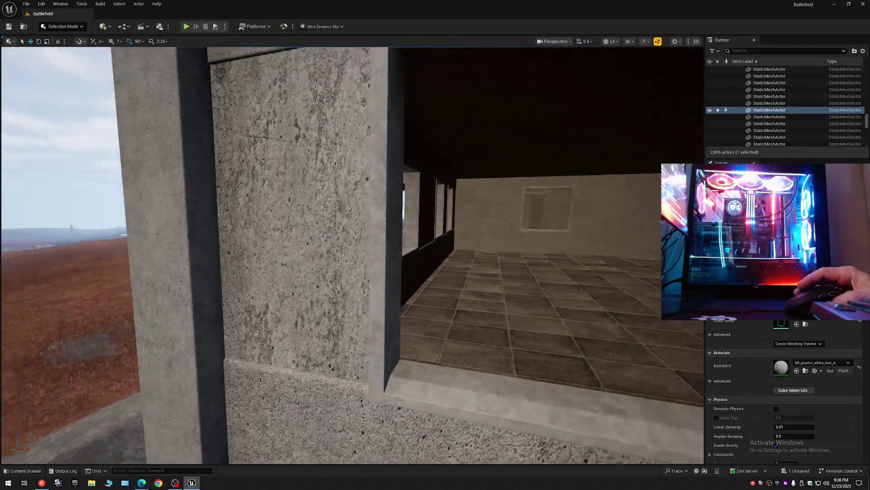
{"action": "key", "text": "s"}
{"action": "key", "text": "w"}
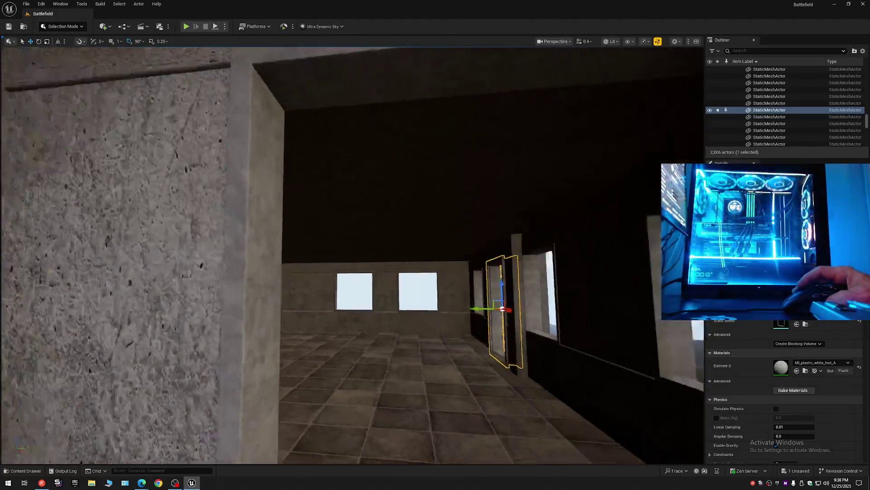
{"action": "key", "text": "s"}
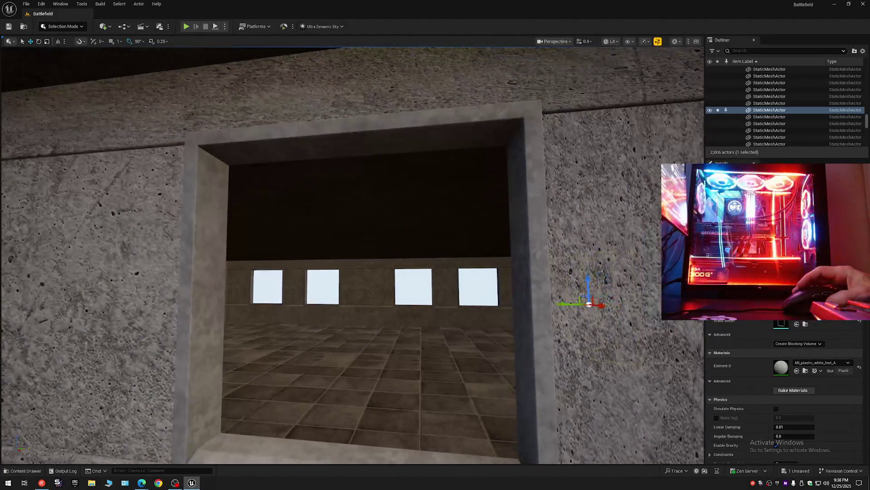
{"action": "key", "text": "w"}
{"action": "key", "text": "s"}
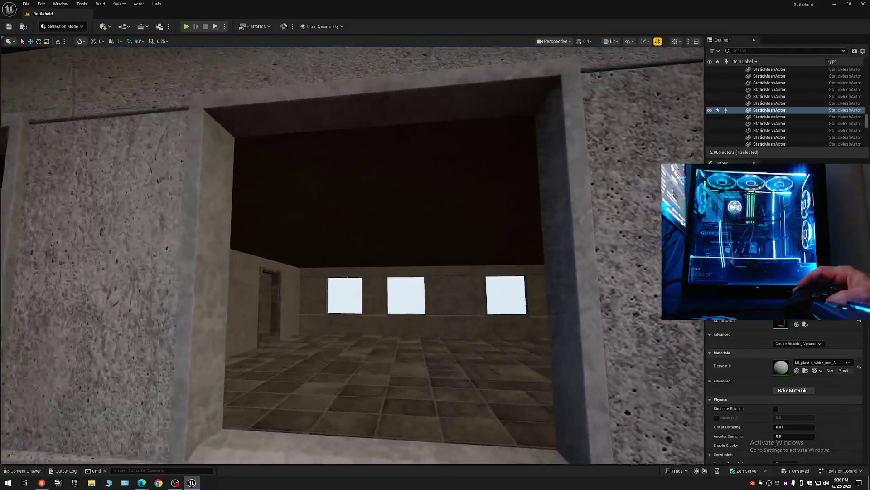
{"action": "key", "text": "s"}
{"action": "key", "text": "w"}
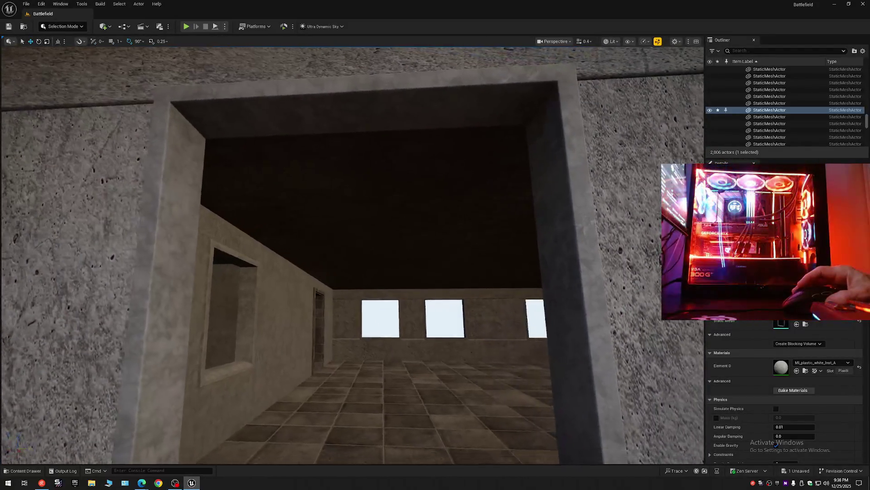
{"action": "key", "text": "s"}
{"action": "scroll", "coordinate": [352, 254], "scroll_direction": "up", "scroll_amount": 2}
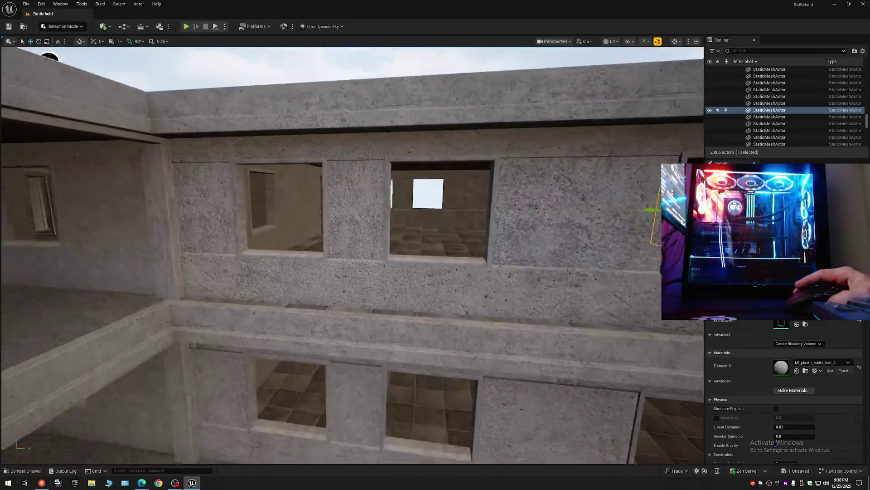
- Create an Outliner folder '4 Windows' under Battlefield (Editor), then select the upper-left window mesh
{"action": "key", "text": "s"}
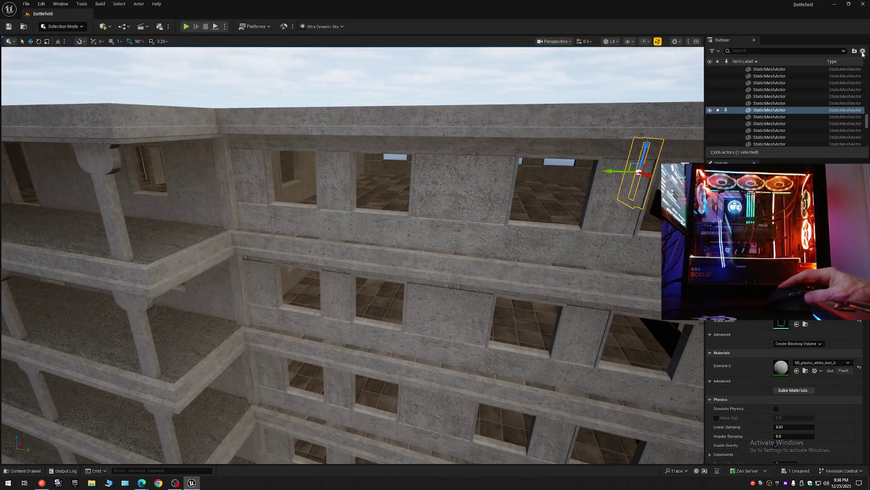
{"action": "left_click", "coordinate": [862, 53]}
{"action": "left_click", "coordinate": [824, 83]}
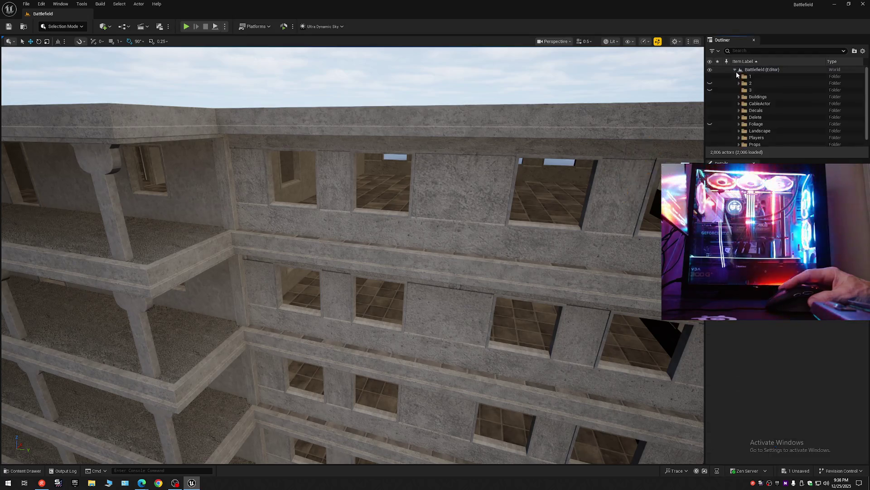
{"action": "right_click", "coordinate": [758, 71]}
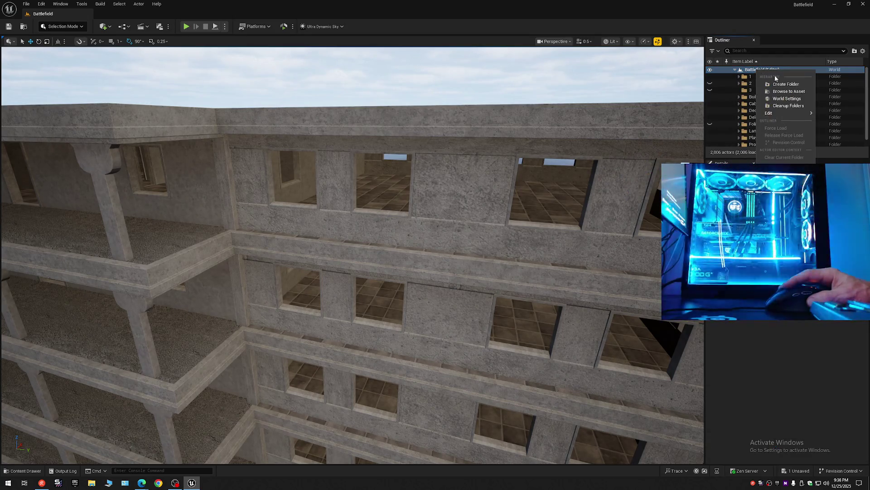
{"action": "left_click", "coordinate": [782, 84]}
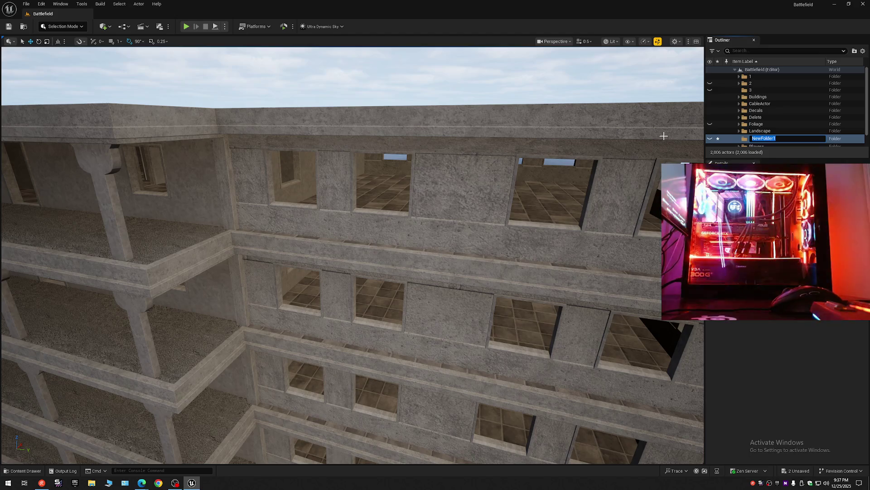
{"action": "type", "text": "4"}
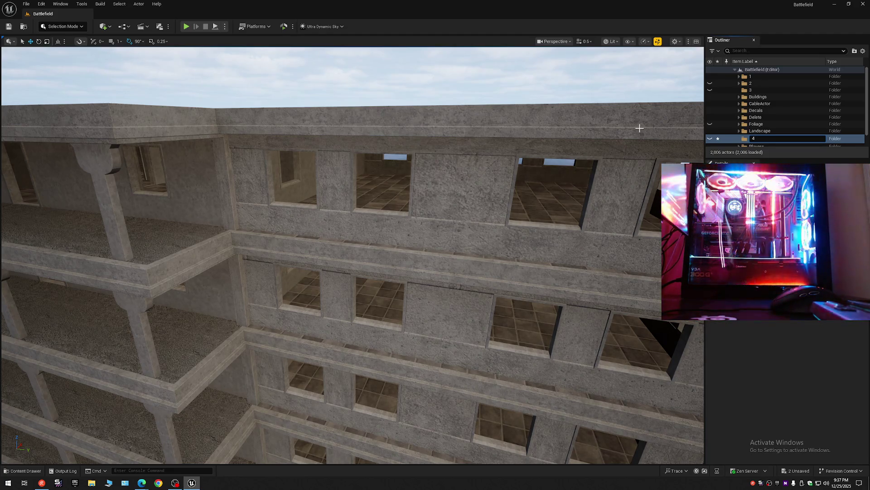
{"action": "type", "text": " W"}
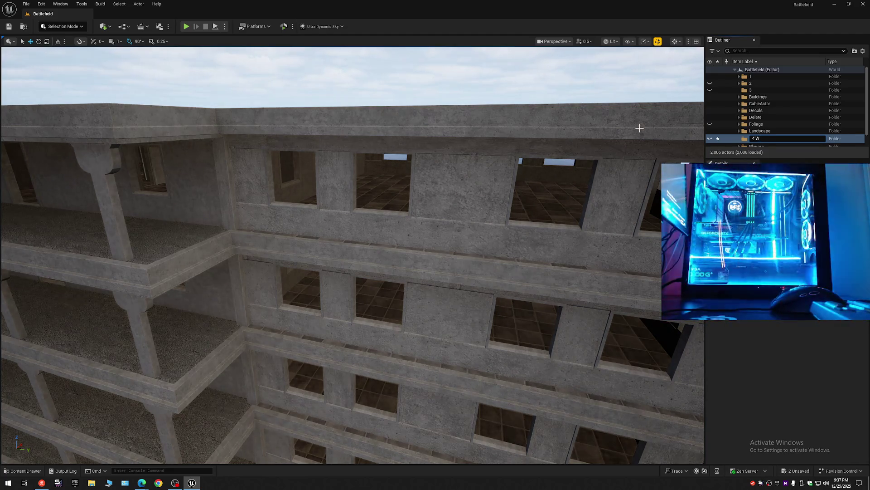
{"action": "type", "text": "indow"}
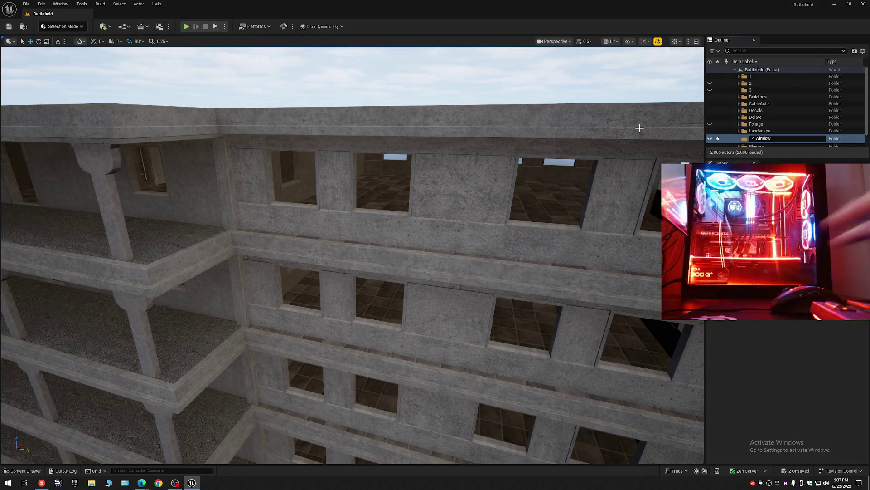
{"action": "type", "text": "s"}
{"action": "key", "text": "Return"}
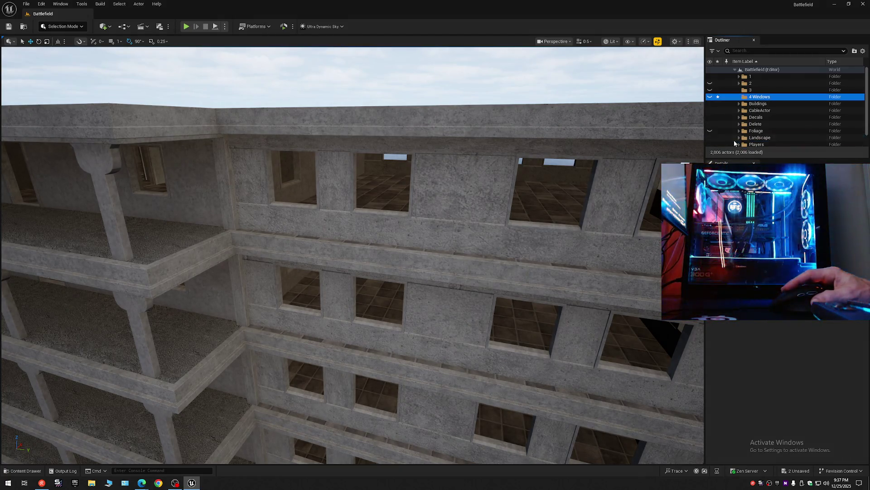
{"action": "left_click", "coordinate": [273, 186]}
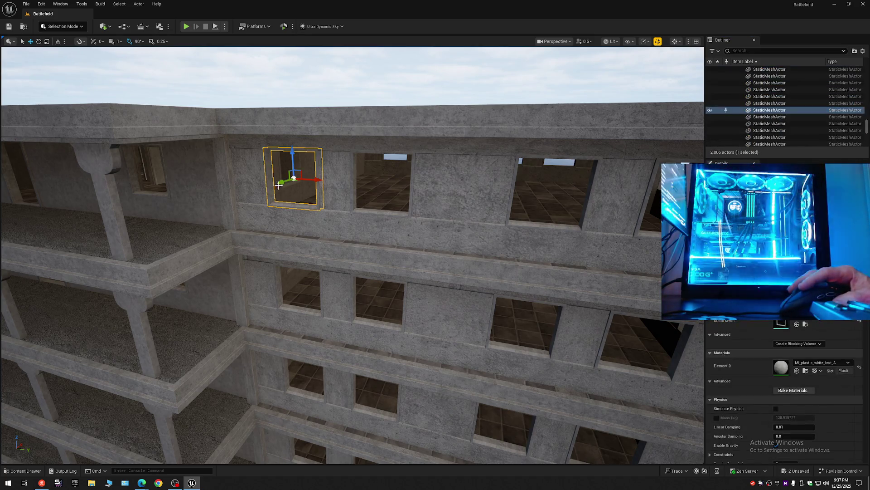
- Add the top-floor and second-floor facade windows to the selection
{"action": "left_click", "coordinate": [354, 179], "text": "ctrl"}
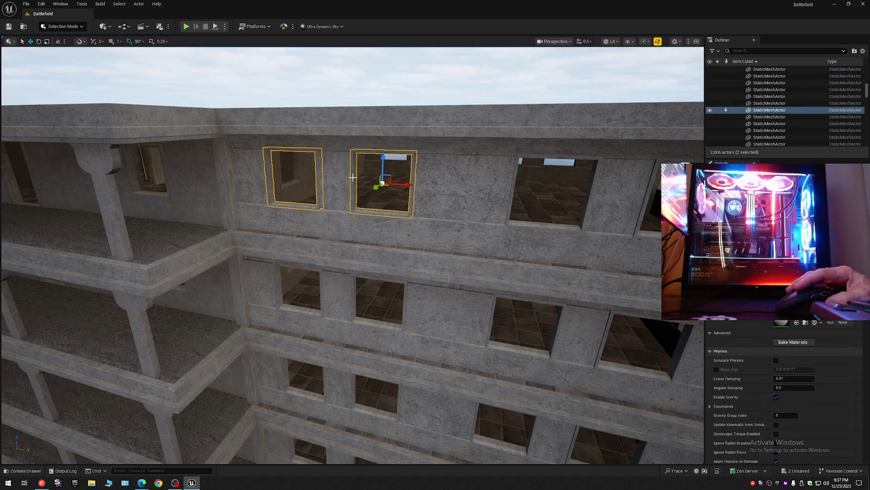
{"action": "left_click", "coordinate": [578, 227], "text": "ctrl"}
{"action": "left_click", "coordinate": [646, 200], "text": "ctrl"}
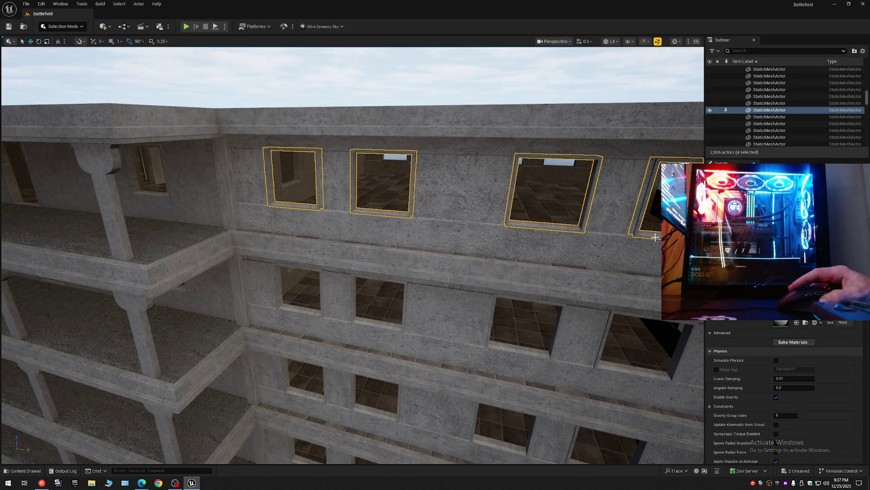
{"action": "left_click", "coordinate": [610, 355], "text": "ctrl"}
{"action": "left_click", "coordinate": [515, 348], "text": "ctrl"}
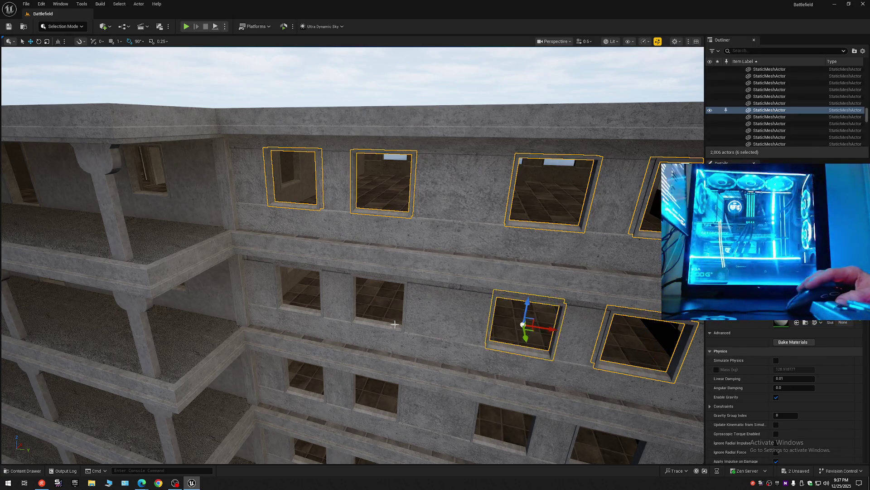
{"action": "left_click", "coordinate": [394, 323], "text": "ctrl"}
{"action": "left_click", "coordinate": [298, 308], "text": "ctrl"}
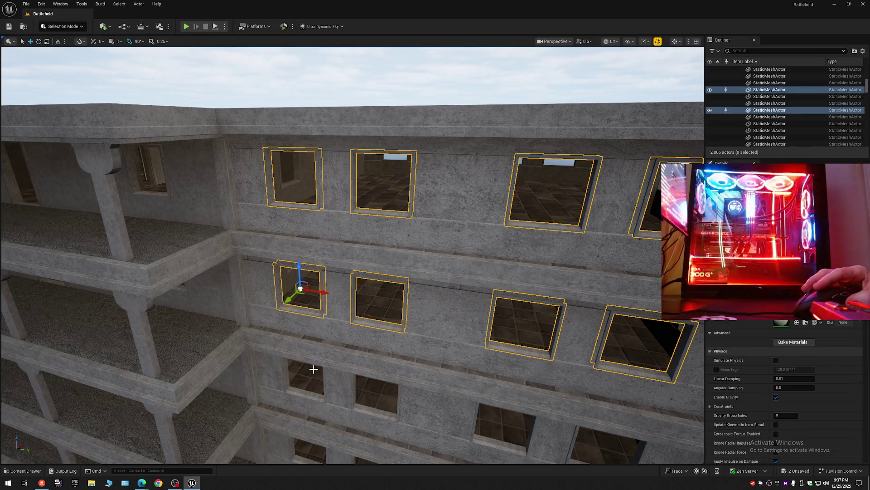
- Add the lower-floor and bottom-row windows, bringing the selection to 16 window meshes
{"action": "left_click", "coordinate": [305, 383], "text": "ctrl"}
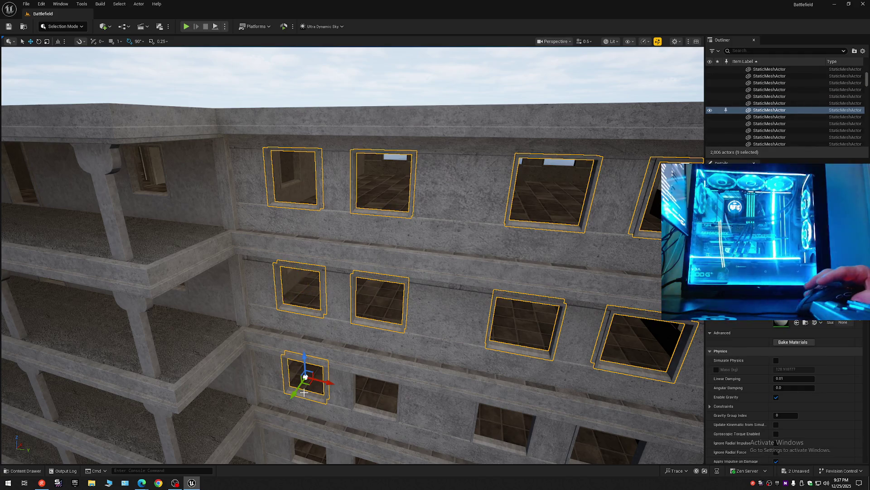
{"action": "left_click", "coordinate": [365, 401], "text": "ctrl"}
{"action": "left_click", "coordinate": [508, 429], "text": "ctrl"}
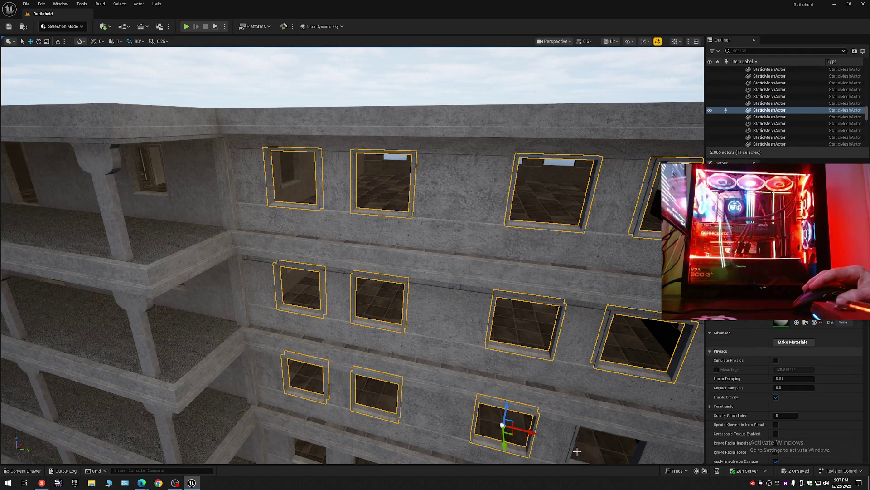
{"action": "left_click", "coordinate": [574, 443], "text": "ctrl"}
{"action": "left_click_drag", "start_coordinate": [471, 389], "coordinate": [462, 389]}
{"action": "left_click", "coordinate": [238, 337], "text": "ctrl"}
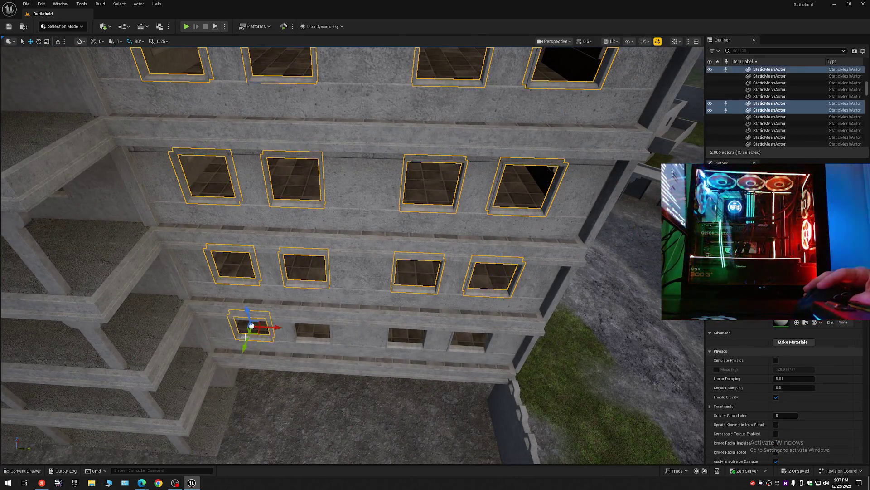
{"action": "left_click", "coordinate": [313, 333], "text": "ctrl"}
{"action": "left_click", "coordinate": [402, 345], "text": "ctrl"}
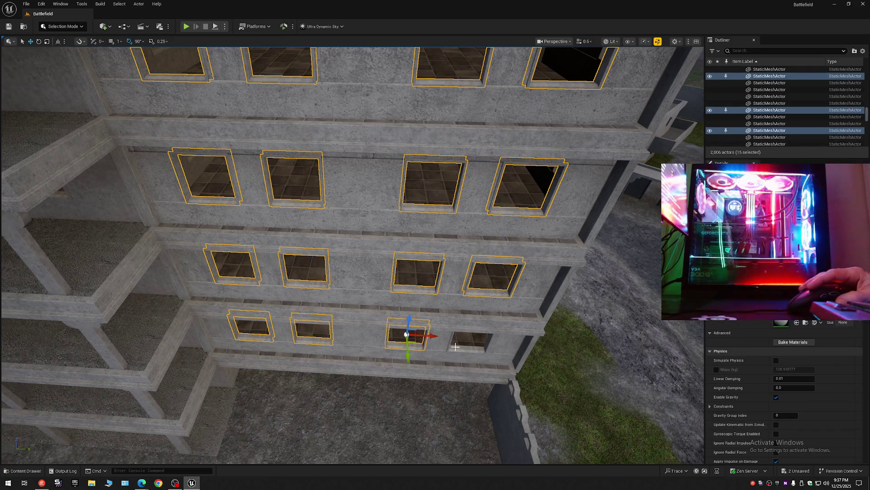
{"action": "left_click", "coordinate": [462, 347], "text": "ctrl"}
- Face the building front and add its large and upper window frames, deselecting a stray wall piece
{"action": "key", "text": "f"}
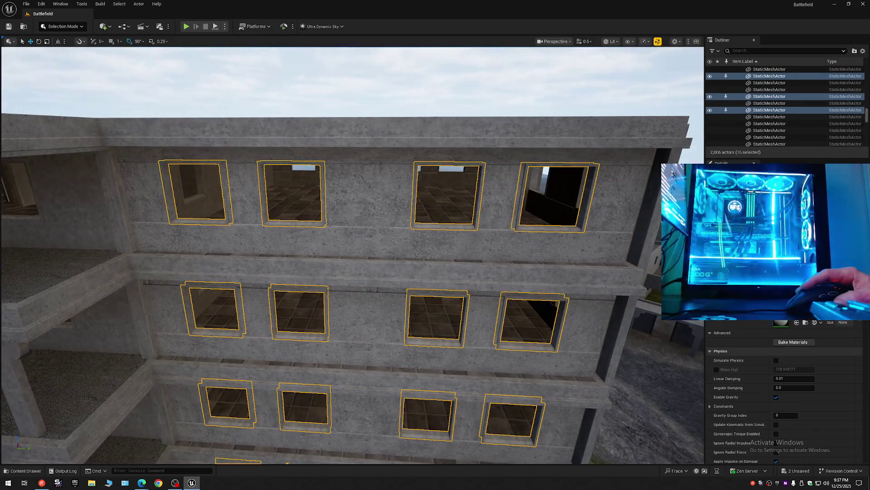
{"action": "scroll", "coordinate": [352, 254], "scroll_direction": "up", "scroll_amount": 1}
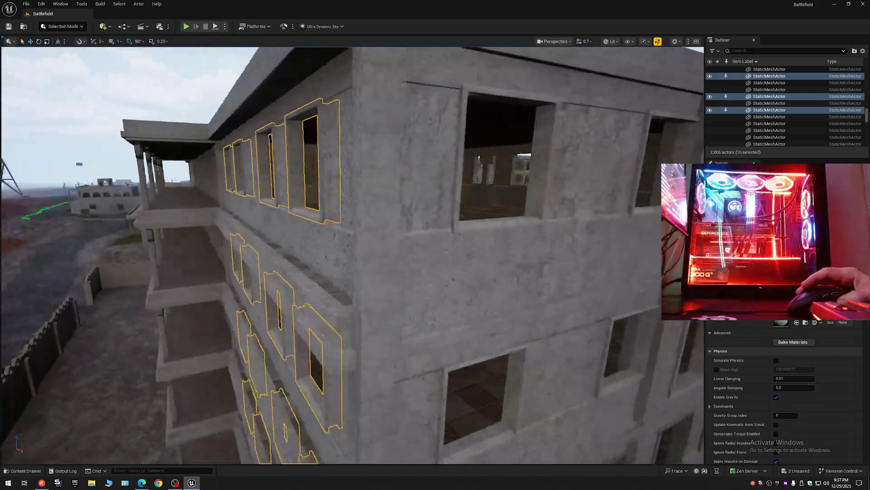
{"action": "mouse_move", "coordinate": [464, 121]}
{"action": "left_mouse_down"}
{"action": "mouse_move", "coordinate": [293, 87]}
{"action": "mouse_move", "coordinate": [243, 49]}
{"action": "left_mouse_up"}
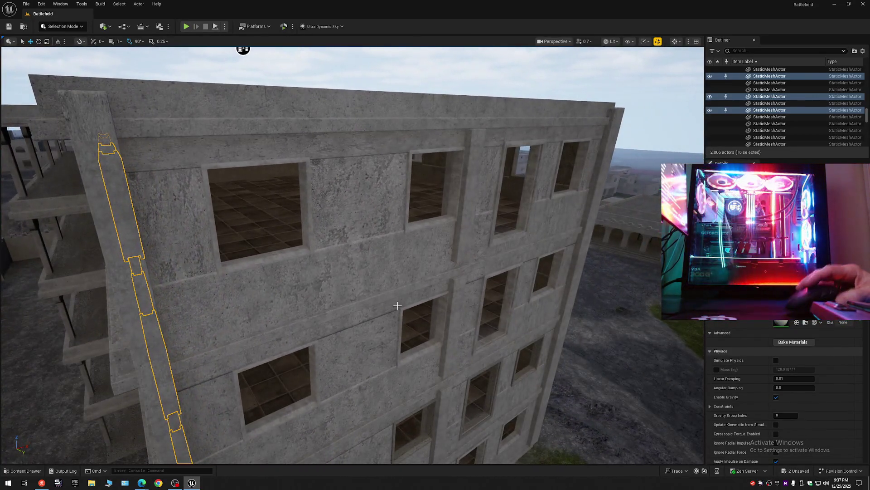
{"action": "left_click", "coordinate": [306, 227], "text": "ctrl"}
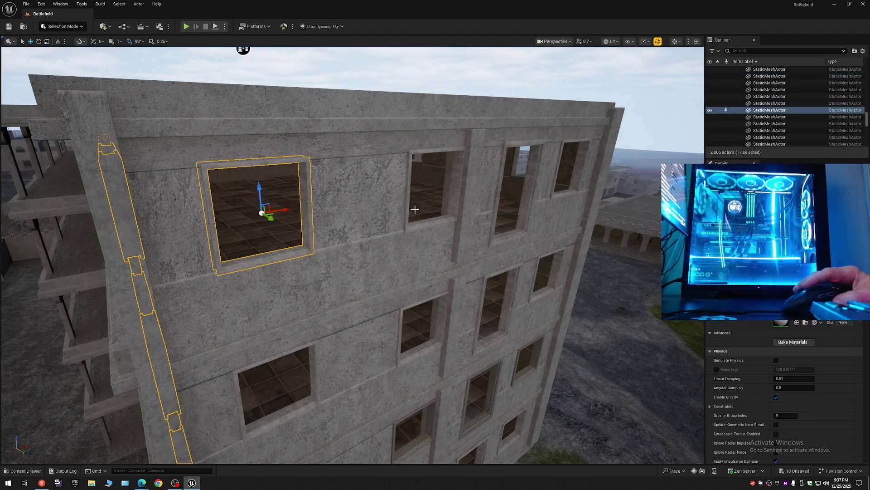
{"action": "left_click", "coordinate": [446, 191], "text": "ctrl"}
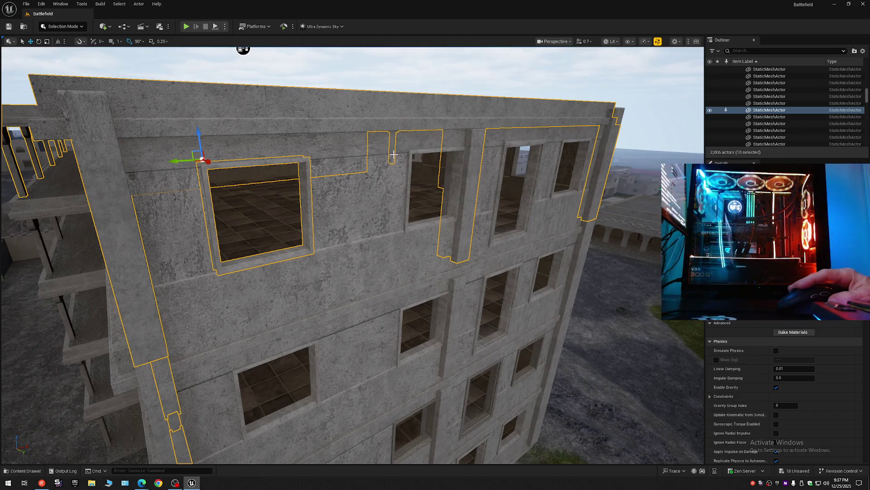
{"action": "left_click", "coordinate": [476, 157], "text": "ctrl"}
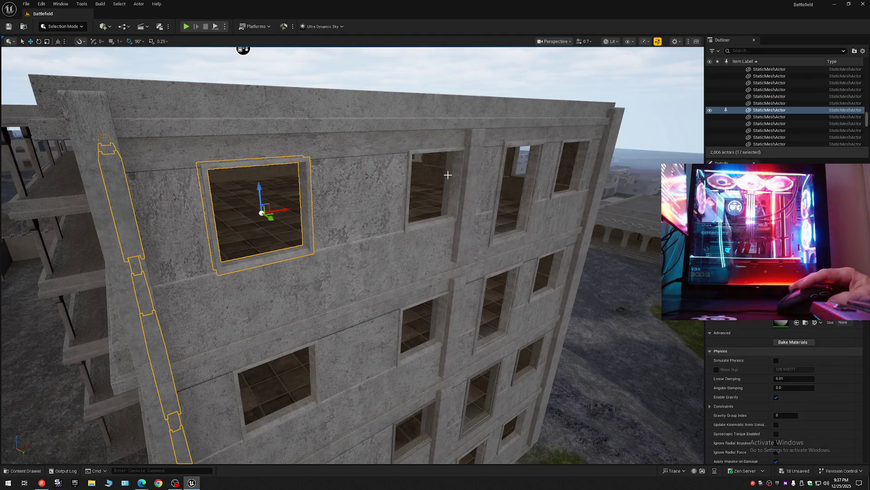
{"action": "left_click", "coordinate": [454, 191], "text": "ctrl"}
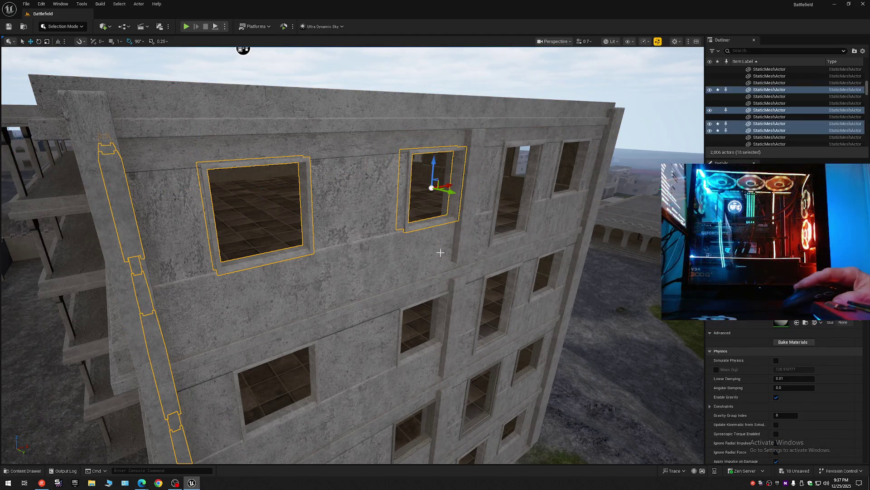
{"action": "left_click", "coordinate": [440, 323], "text": "ctrl"}
{"action": "left_click", "coordinate": [311, 365], "text": "ctrl"}
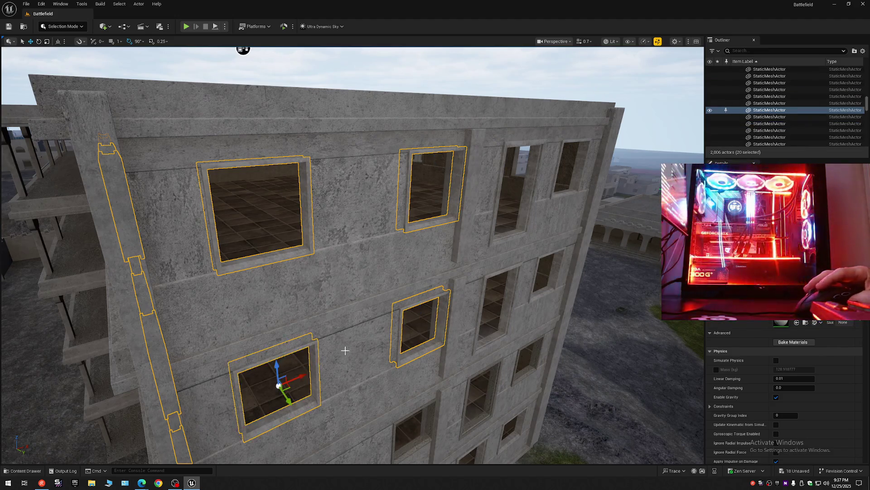
{"action": "left_click", "coordinate": [548, 164], "text": "ctrl"}
{"action": "left_click", "coordinate": [554, 194], "text": "ctrl"}
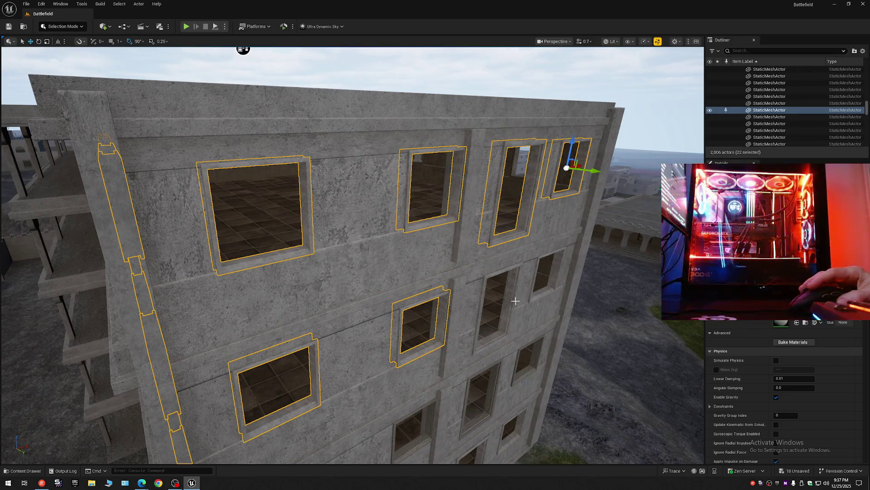
- Add the remaining lower window frames until 32 frames are selected
{"action": "left_click", "coordinate": [433, 417], "text": "ctrl"}
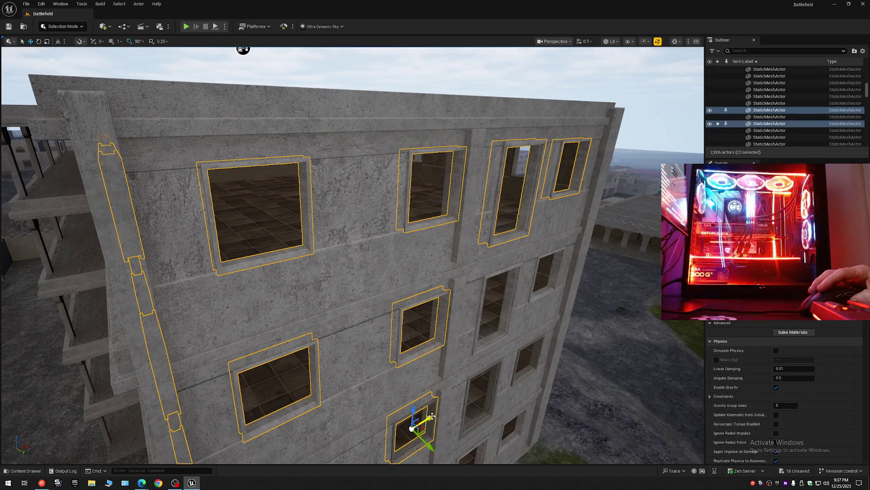
{"action": "left_click", "coordinate": [492, 385], "text": "ctrl"}
{"action": "left_click", "coordinate": [537, 353], "text": "ctrl"}
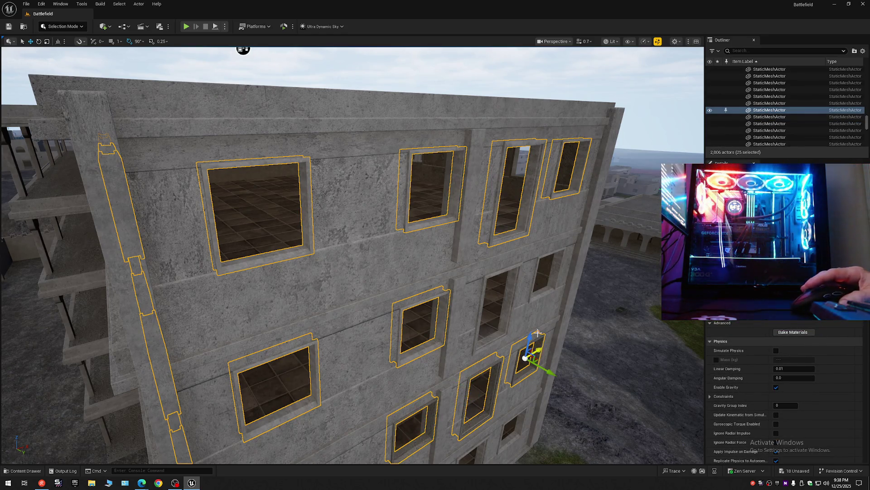
{"action": "left_click", "coordinate": [551, 272], "text": "ctrl"}
{"action": "left_click", "coordinate": [506, 286], "text": "ctrl"}
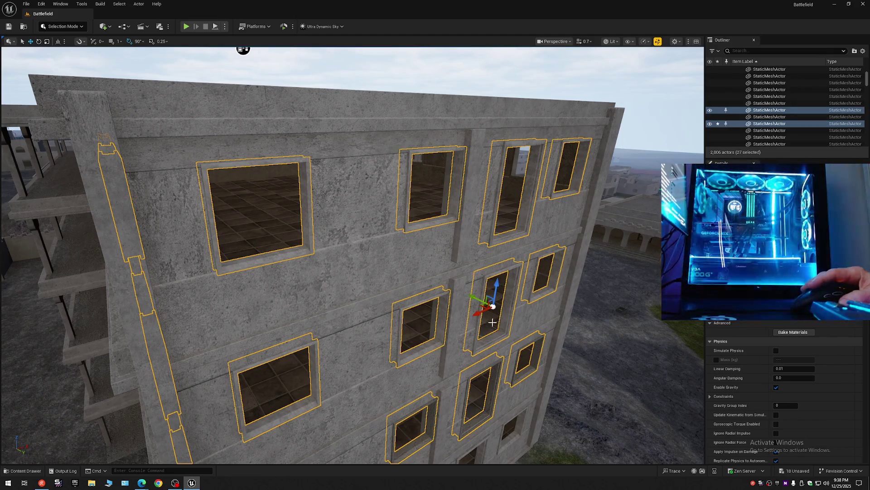
{"action": "left_click_drag", "start_coordinate": [492, 322], "coordinate": [493, 353]}
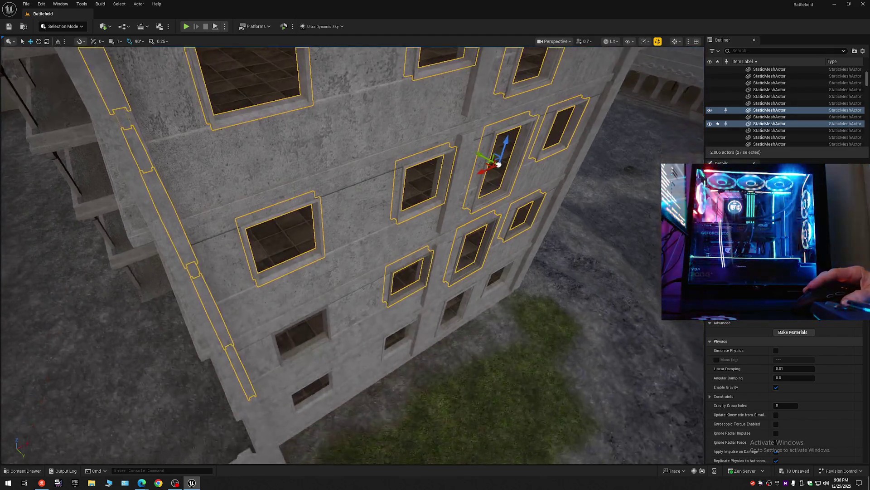
{"action": "left_click", "coordinate": [328, 389], "text": "ctrl"}
{"action": "left_click", "coordinate": [324, 335], "text": "ctrl"}
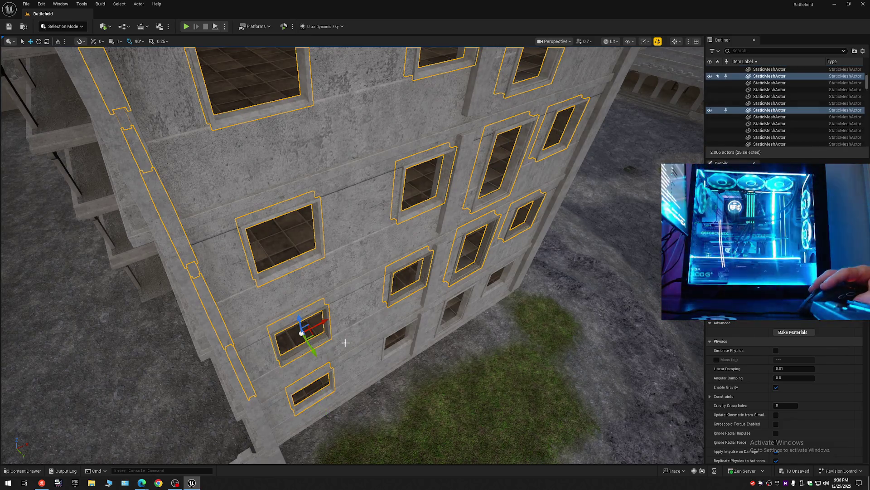
{"action": "left_click", "coordinate": [402, 344], "text": "ctrl"}
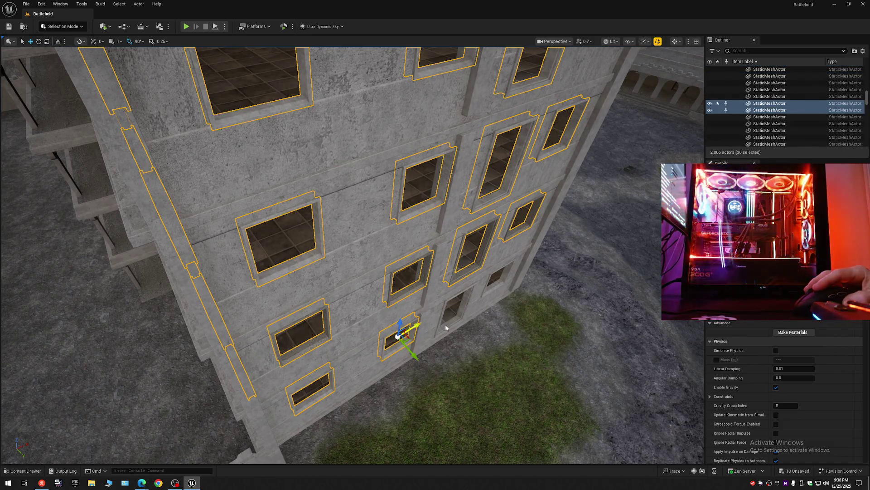
{"action": "left_click", "coordinate": [445, 327], "text": "ctrl"}
{"action": "left_click", "coordinate": [497, 284], "text": "ctrl"}
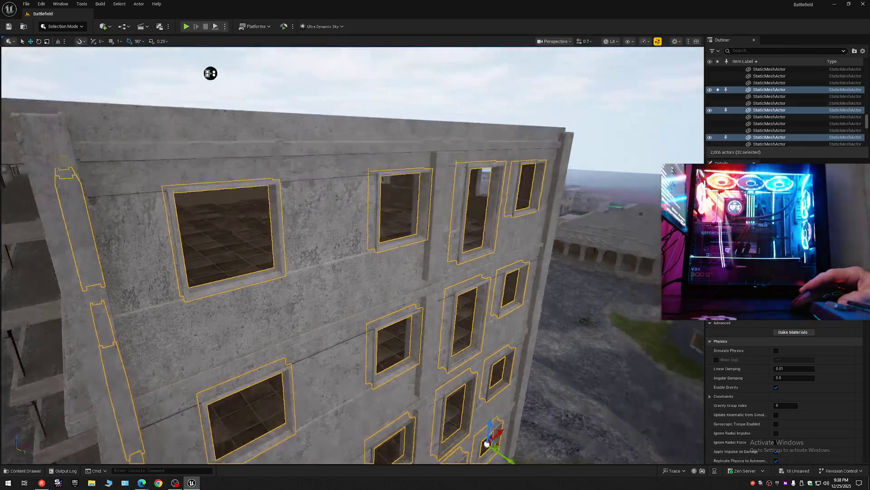
{"action": "scroll", "coordinate": [208, 62], "scroll_direction": "down", "scroll_amount": 1}
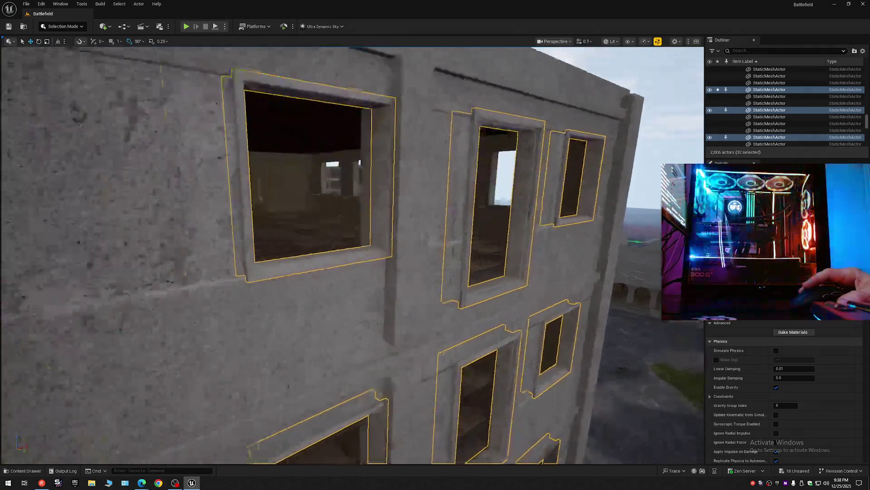
- Move the 32 selected window frames into the 4 Windows folder
{"action": "key", "text": "s"}
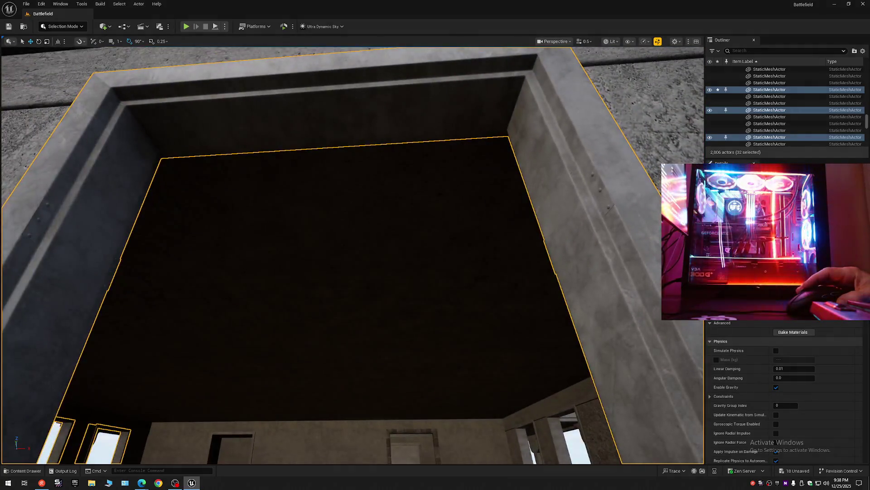
{"action": "key", "text": "s"}
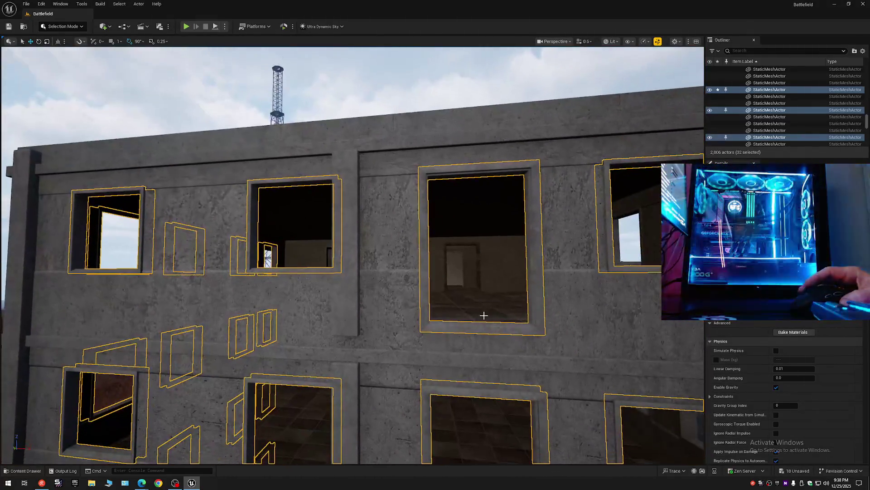
{"action": "right_click", "coordinate": [768, 110]}
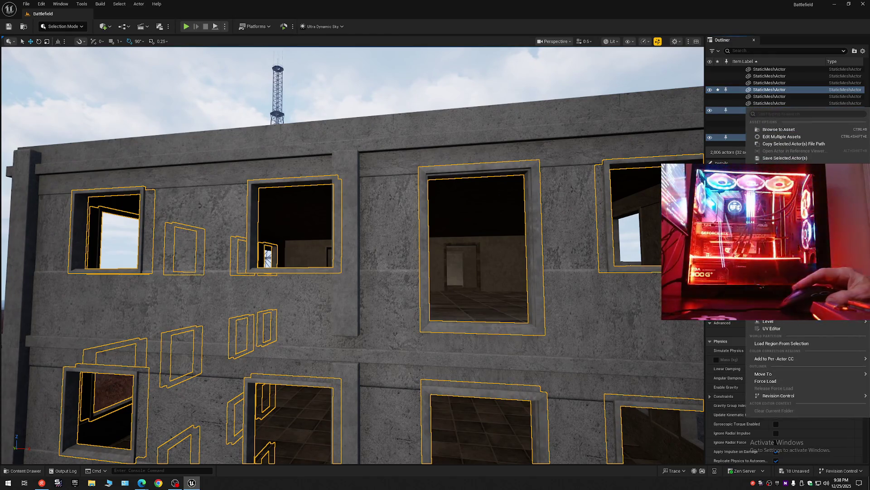
{"action": "mouse_move", "coordinate": [770, 373]}
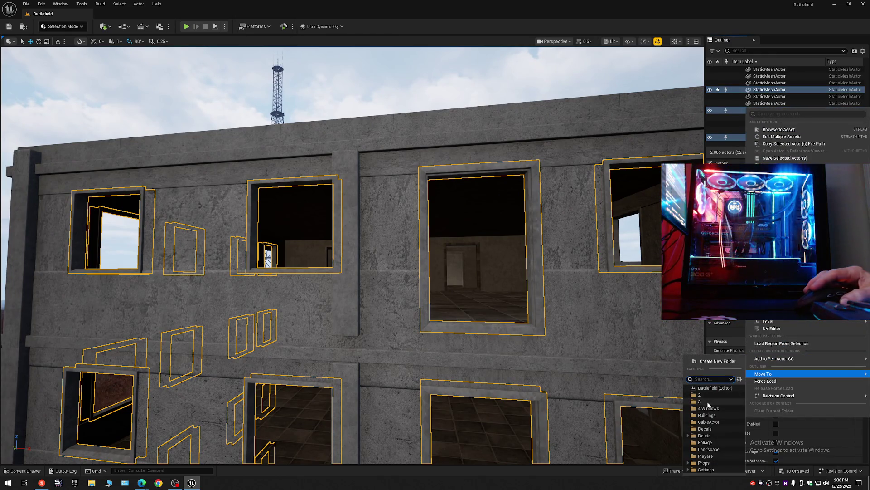
{"action": "left_click", "coordinate": [707, 408]}
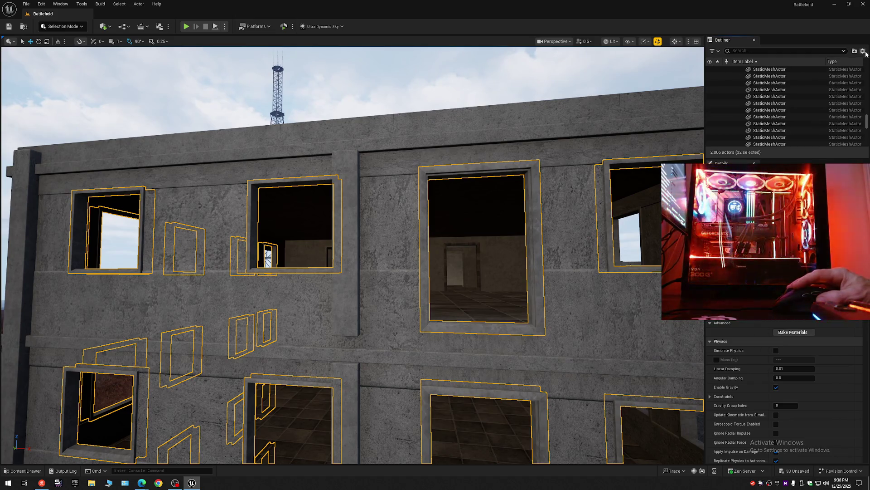
- Hide the 4 Windows folder and view the facade's bare openings from farther back
{"action": "left_click", "coordinate": [778, 113]}
{"action": "left_click", "coordinate": [735, 69]}
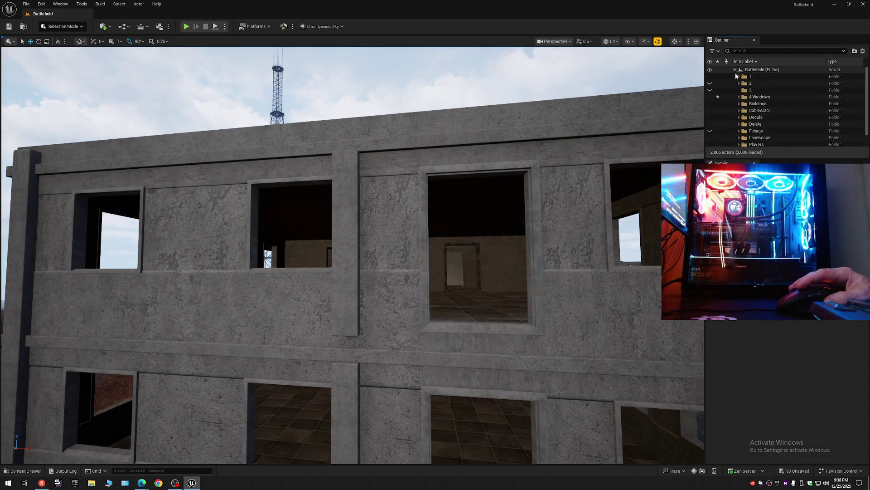
{"action": "left_click", "coordinate": [710, 98]}
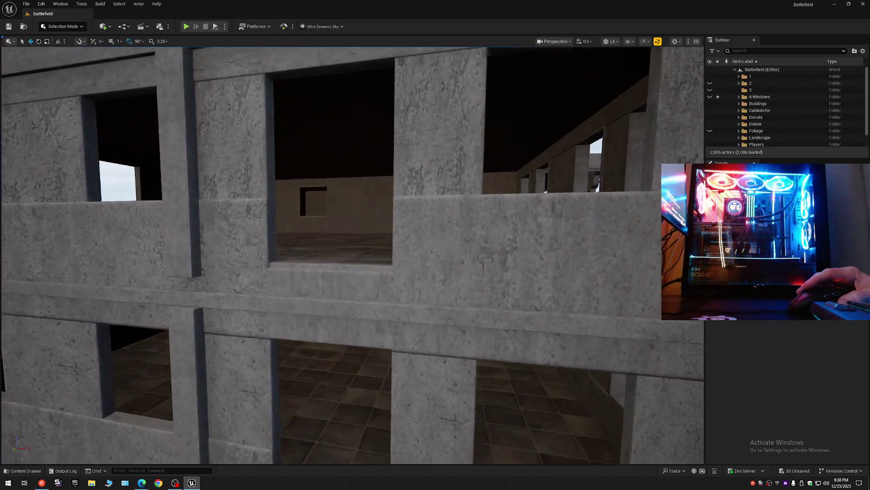
{"action": "mouse_move", "coordinate": [352, 254]}
{"action": "left_mouse_down"}
{"action": "mouse_move", "coordinate": [363, 290]}
{"action": "mouse_move", "coordinate": [354, 292]}
{"action": "mouse_move", "coordinate": [344, 281]}
{"action": "mouse_move", "coordinate": [372, 262]}
{"action": "mouse_move", "coordinate": [417, 190]}
{"action": "mouse_move", "coordinate": [525, 64]}
{"action": "mouse_move", "coordinate": [670, 47]}
{"action": "left_mouse_up"}
{"action": "left_click_drag", "start_coordinate": [371, 154], "coordinate": [377, 152]}
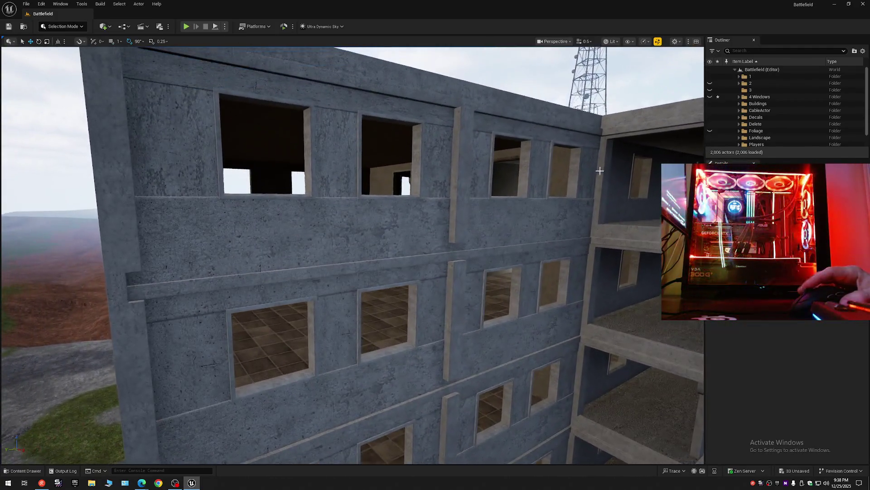
- Select the first eight window frames on the side facade, including the right-hand and upper-right ones
{"action": "left_click", "coordinate": [310, 153]}
{"action": "left_click", "coordinate": [417, 150], "text": "ctrl"}
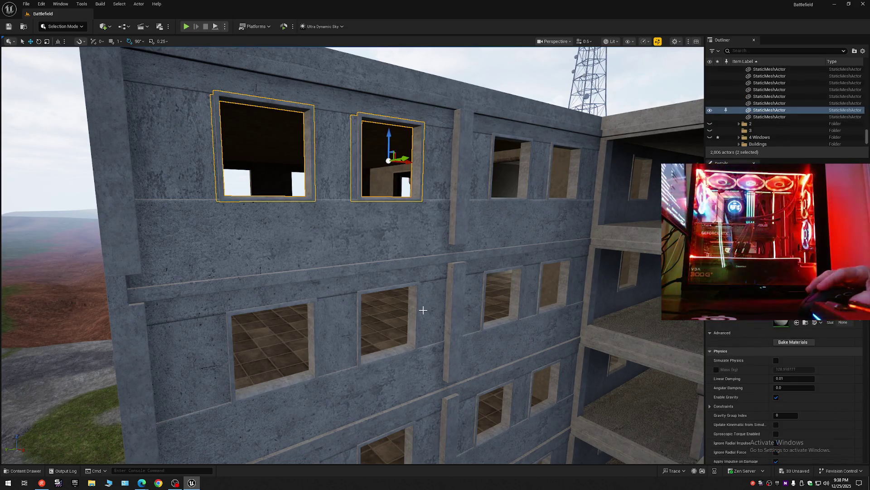
{"action": "left_click", "coordinate": [395, 312], "text": "ctrl"}
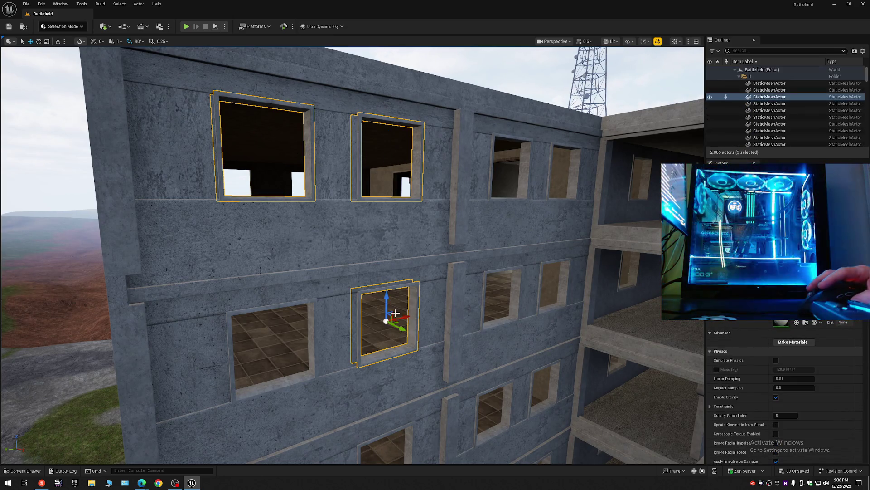
{"action": "left_click", "coordinate": [311, 325], "text": "ctrl"}
{"action": "left_click", "coordinate": [514, 282], "text": "ctrl"}
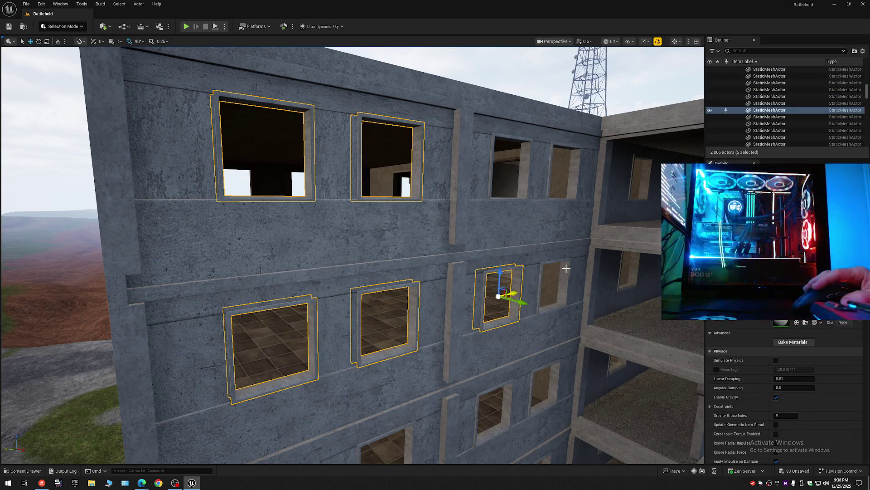
{"action": "left_click", "coordinate": [565, 272], "text": "ctrl"}
{"action": "left_click", "coordinate": [572, 183], "text": "ctrl"}
{"action": "left_click", "coordinate": [510, 175], "text": "ctrl"}
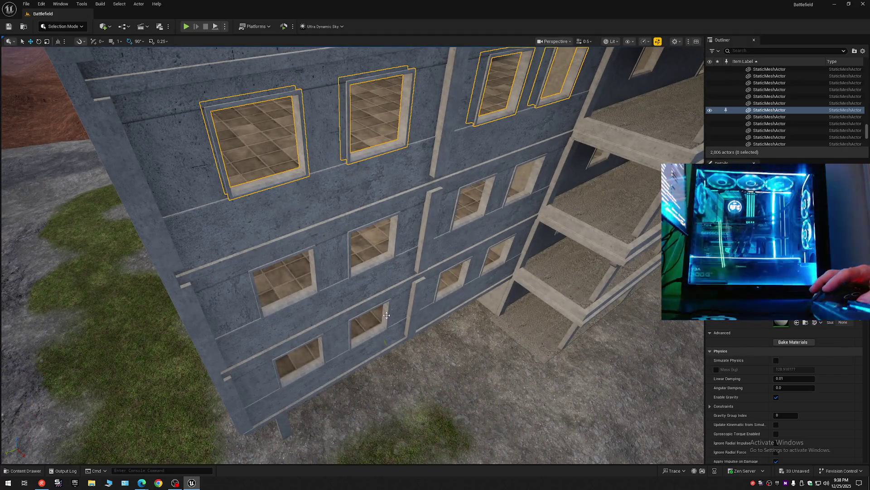
- Add the other eight side-facade window frames for sixteen in total
{"action": "left_click", "coordinate": [386, 315], "text": "ctrl"}
{"action": "left_click", "coordinate": [321, 342], "text": "ctrl"}
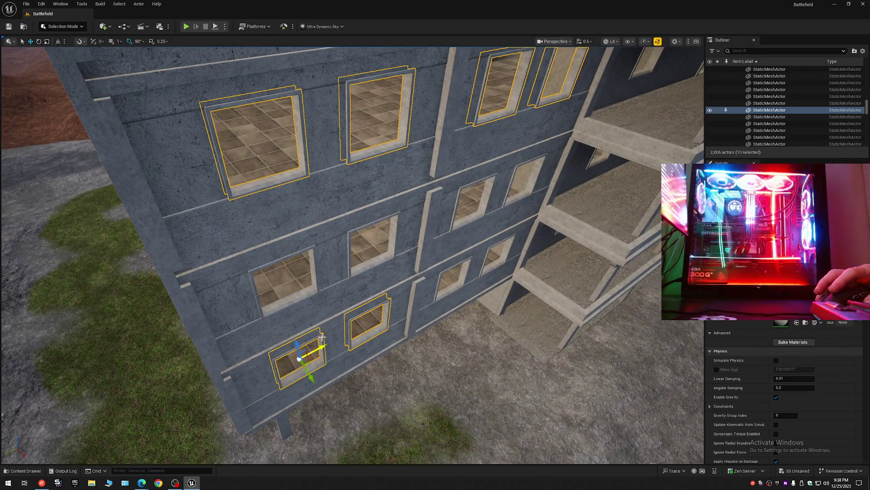
{"action": "left_click", "coordinate": [312, 271], "text": "ctrl"}
{"action": "left_click", "coordinate": [397, 232], "text": "ctrl"}
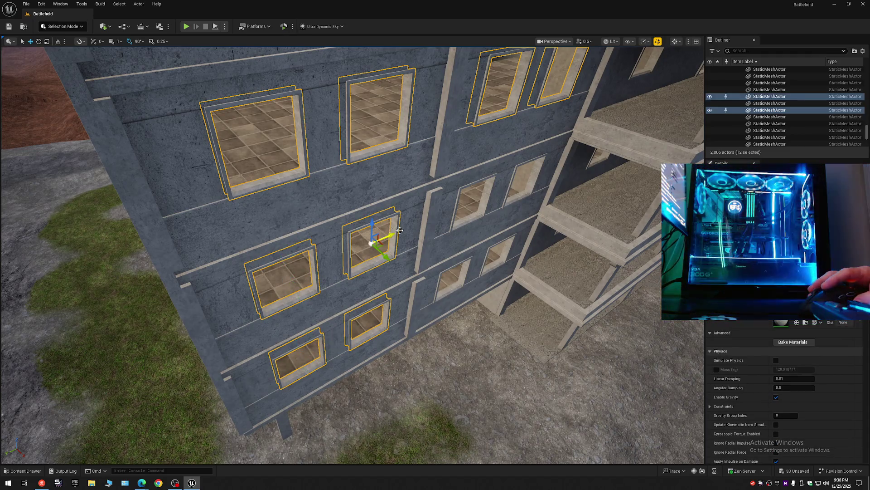
{"action": "left_click", "coordinate": [487, 193], "text": "ctrl"}
{"action": "left_click", "coordinate": [536, 173], "text": "ctrl"}
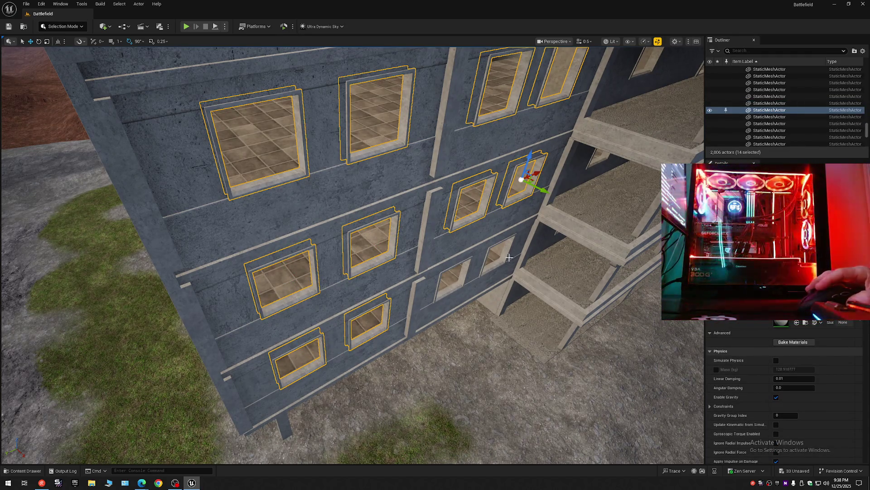
{"action": "left_click", "coordinate": [506, 256], "text": "ctrl"}
{"action": "left_click", "coordinate": [462, 281], "text": "ctrl"}
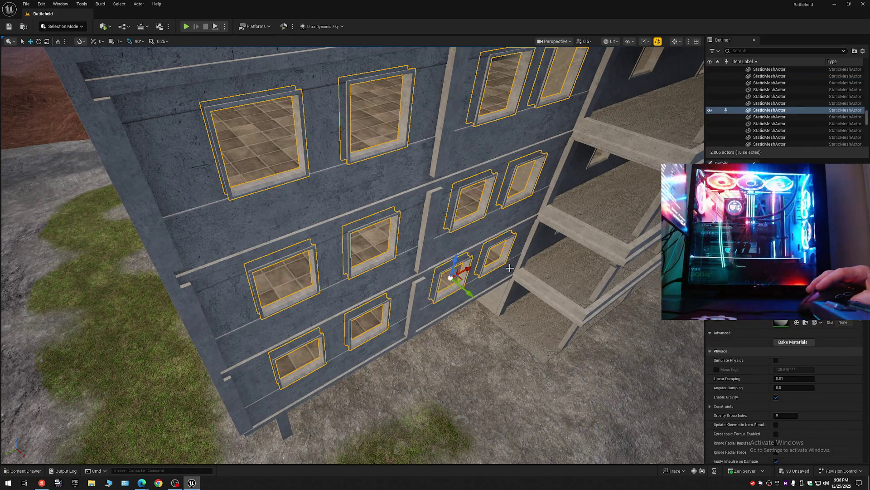
- Move the sixteen frames into 4 Windows and show the folders under Battlefield (Editor)
{"action": "right_click", "coordinate": [748, 110]}
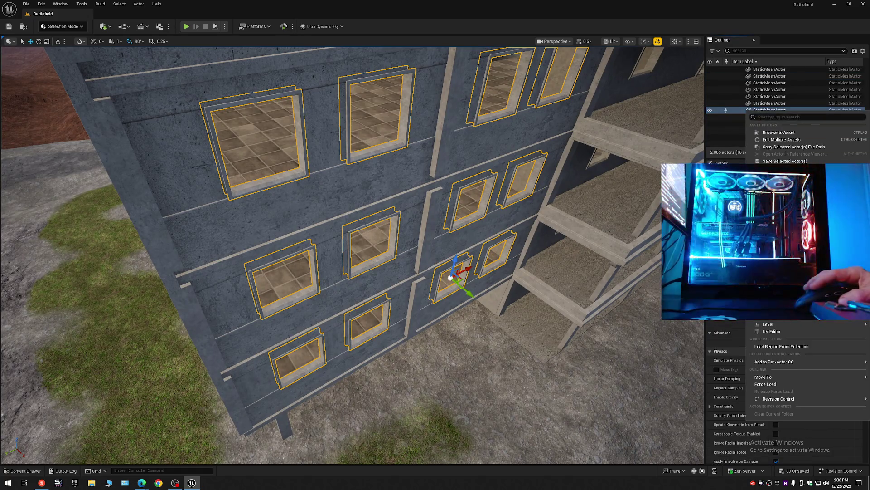
{"action": "mouse_move", "coordinate": [766, 376]}
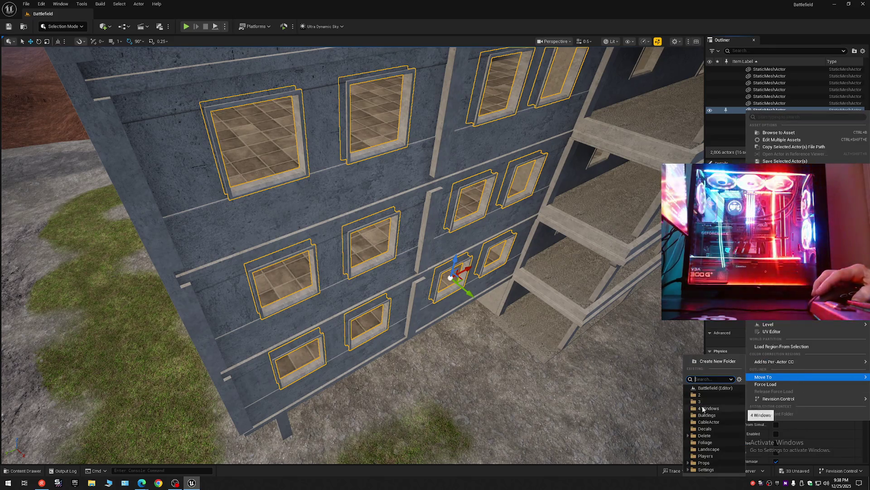
{"action": "left_click", "coordinate": [704, 408]}
{"action": "right_click", "coordinate": [848, 63]}
{"action": "left_click", "coordinate": [806, 87]}
{"action": "left_click", "coordinate": [735, 70]}
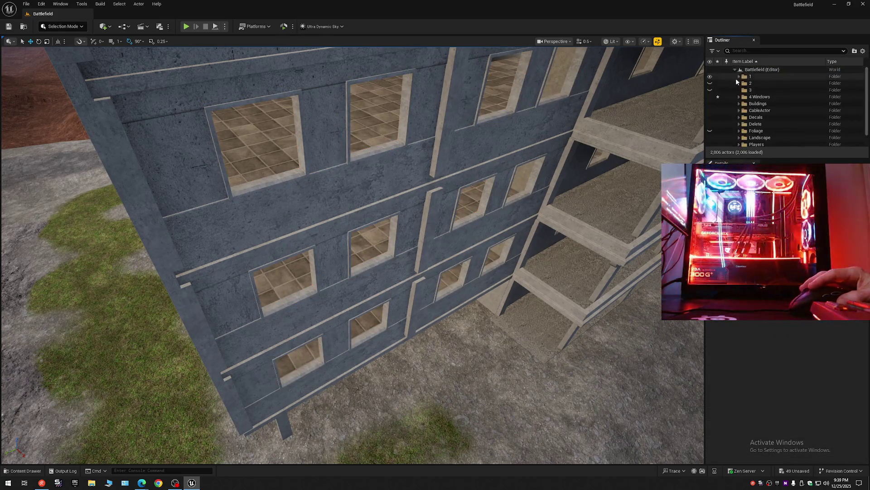
{"action": "left_click", "coordinate": [710, 97]}
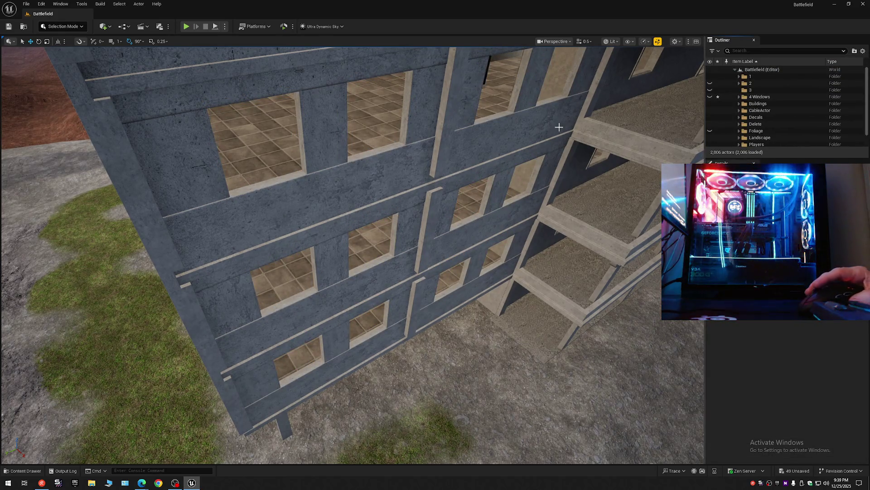
{"action": "mouse_move", "coordinate": [555, 128]}
{"action": "left_mouse_down"}
{"action": "mouse_move", "coordinate": [535, 199]}
{"action": "mouse_move", "coordinate": [583, 197]}
{"action": "mouse_move", "coordinate": [555, 201]}
{"action": "left_mouse_up"}
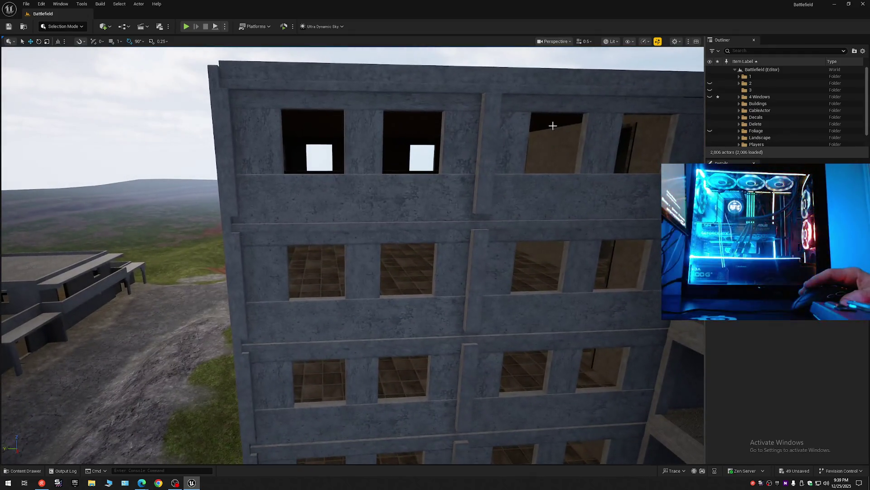
{"action": "left_click", "coordinate": [739, 96]}
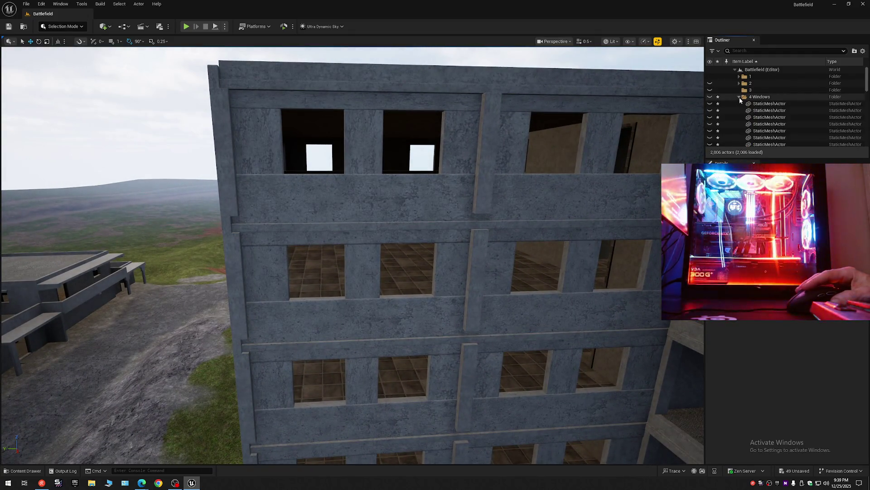
{"action": "left_click", "coordinate": [769, 103]}
{"action": "left_click_drag", "start_coordinate": [866, 86], "coordinate": [866, 118]}
{"action": "left_click", "coordinate": [769, 104], "text": "shift"}
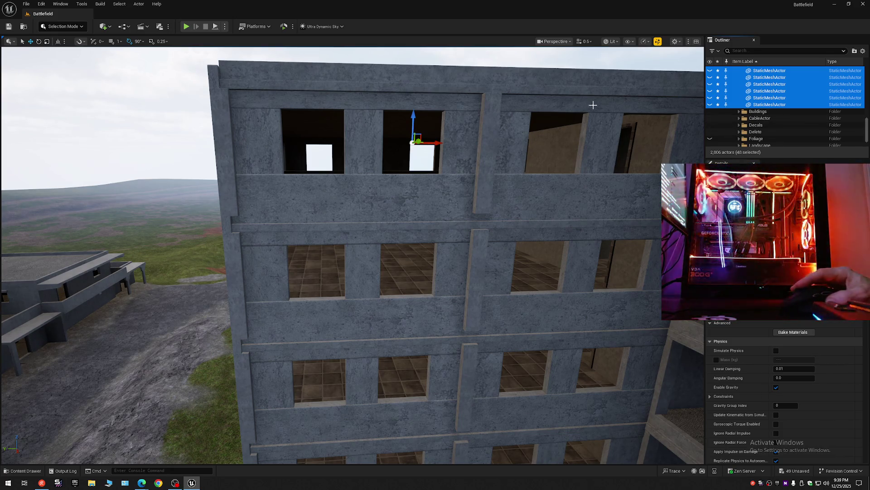
{"action": "left_click", "coordinate": [863, 51]}
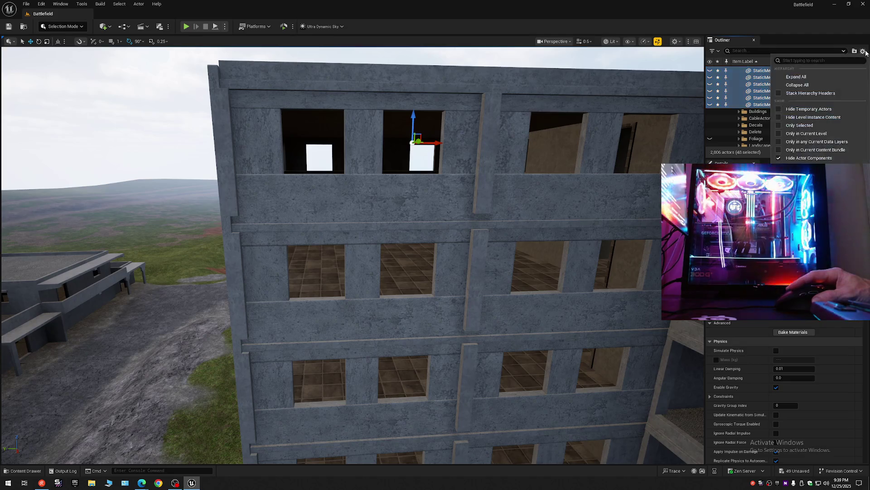
{"action": "left_click", "coordinate": [771, 84]}
{"action": "left_click", "coordinate": [735, 69]}
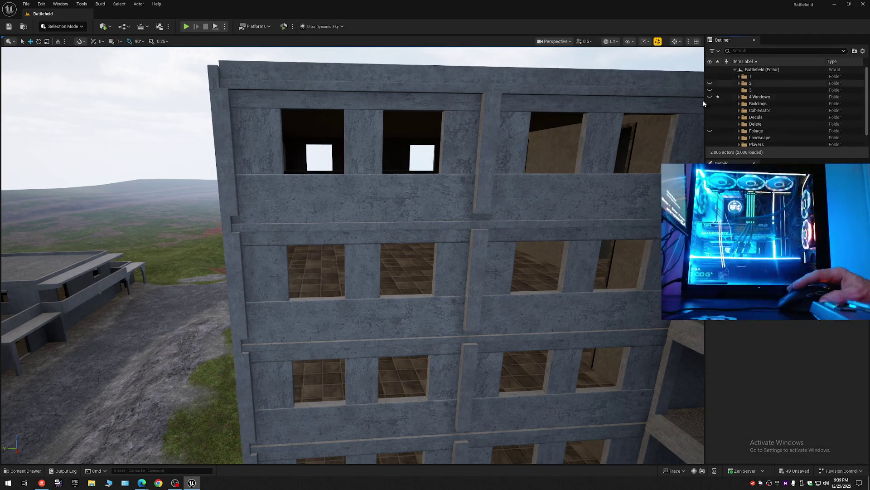
{"action": "scroll", "coordinate": [453, 200], "scroll_direction": "up", "scroll_amount": 5}
{"action": "scroll", "coordinate": [452, 200], "scroll_direction": "up", "scroll_amount": 10}
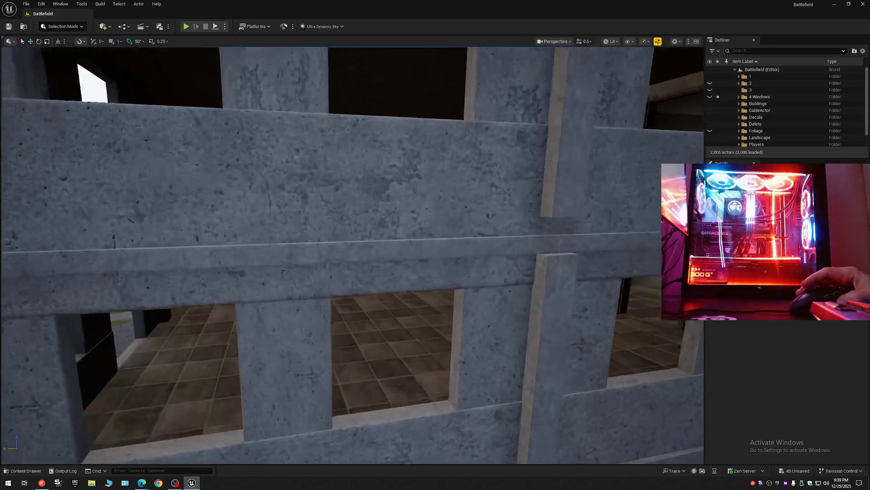
{"action": "scroll", "coordinate": [352, 255], "scroll_direction": "down", "scroll_amount": 10}
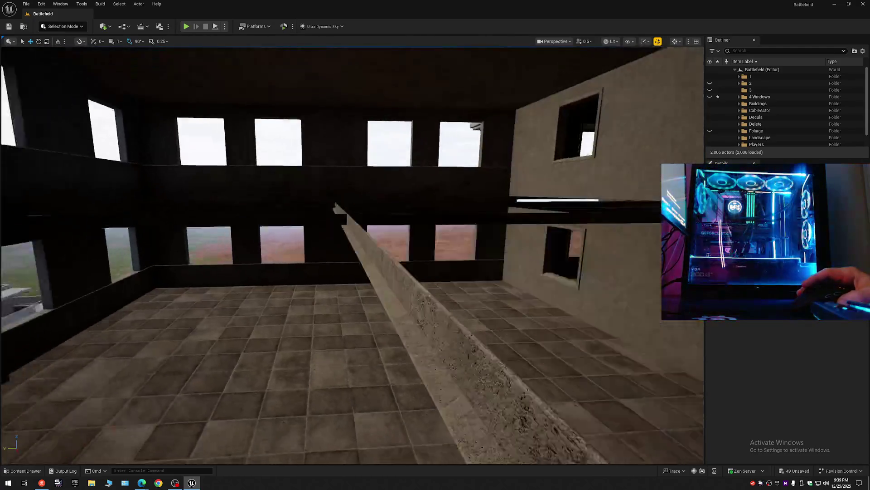
{"action": "scroll", "coordinate": [364, 229], "scroll_direction": "down", "scroll_amount": 5}
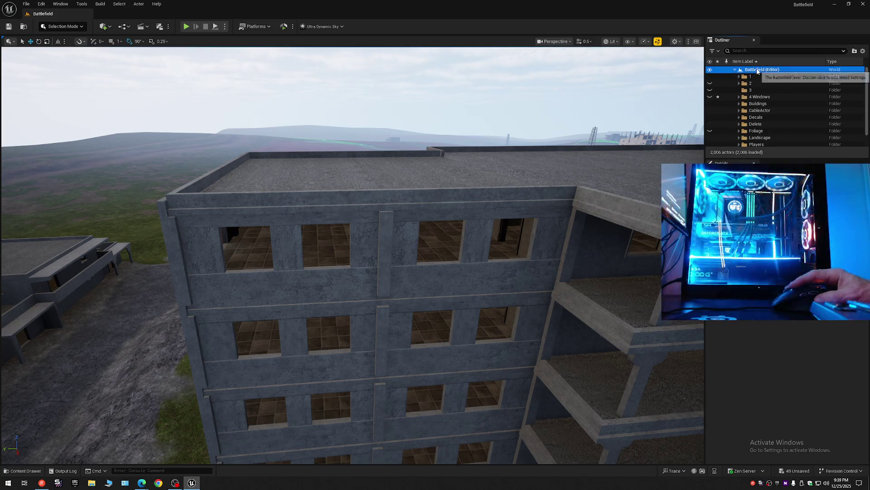
- Create a '5 Walls' folder in Battlefield and select the first wall pillar and beam
{"action": "right_click", "coordinate": [758, 70]}
{"action": "left_click", "coordinate": [772, 85]}
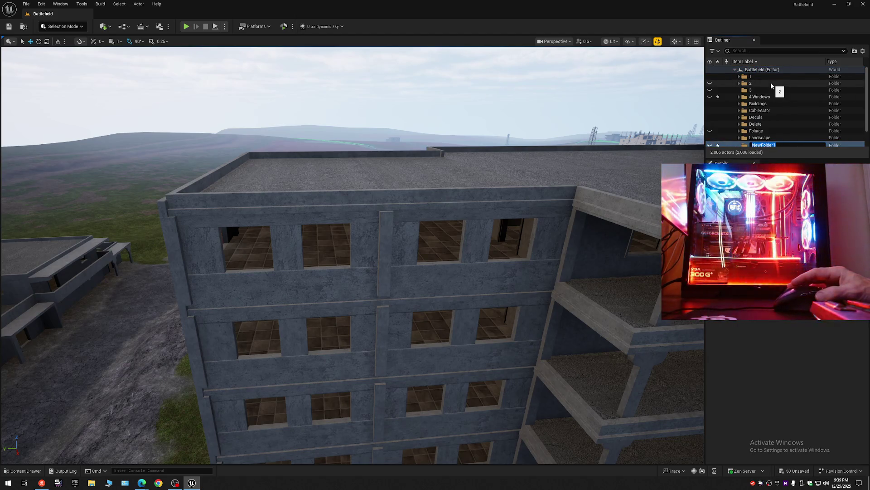
{"action": "type", "text": "5 Walls"}
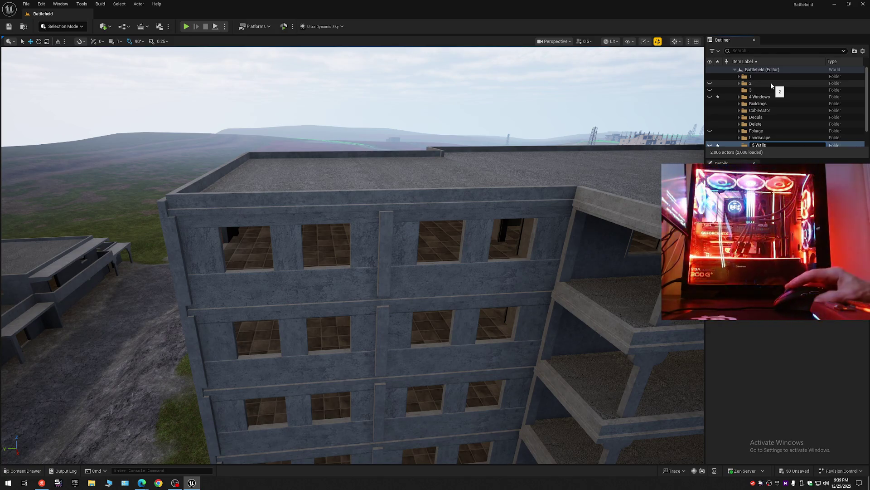
{"action": "key", "text": "Return"}
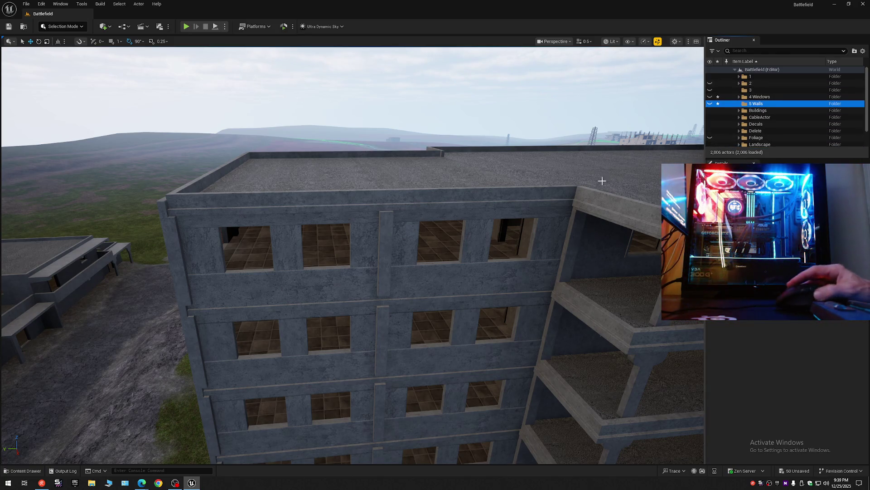
{"action": "left_click", "coordinate": [538, 247]}
{"action": "left_click", "coordinate": [432, 276], "text": "ctrl"}
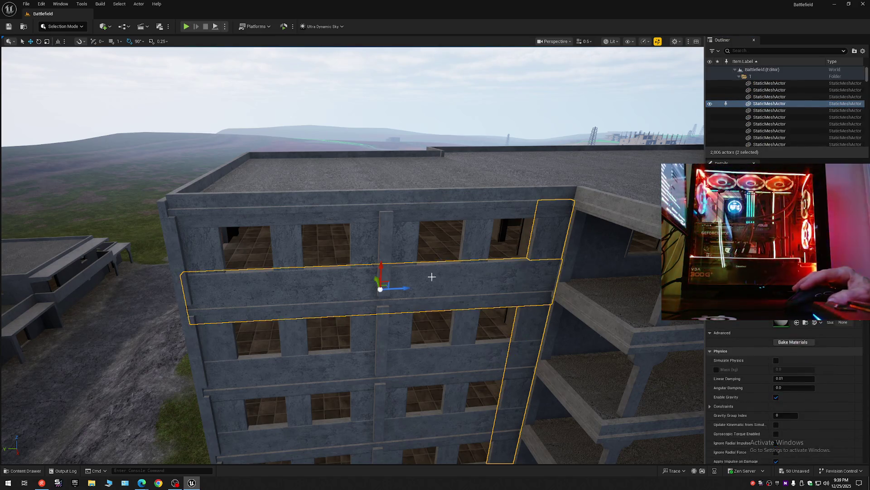
- Add the facade's wall pillars, top beam and lower beams to the selection
{"action": "left_click", "coordinate": [364, 245], "text": "ctrl"}
{"action": "left_click", "coordinate": [291, 249], "text": "ctrl"}
{"action": "left_click", "coordinate": [220, 240], "text": "ctrl"}
{"action": "left_click", "coordinate": [246, 222], "text": "ctrl"}
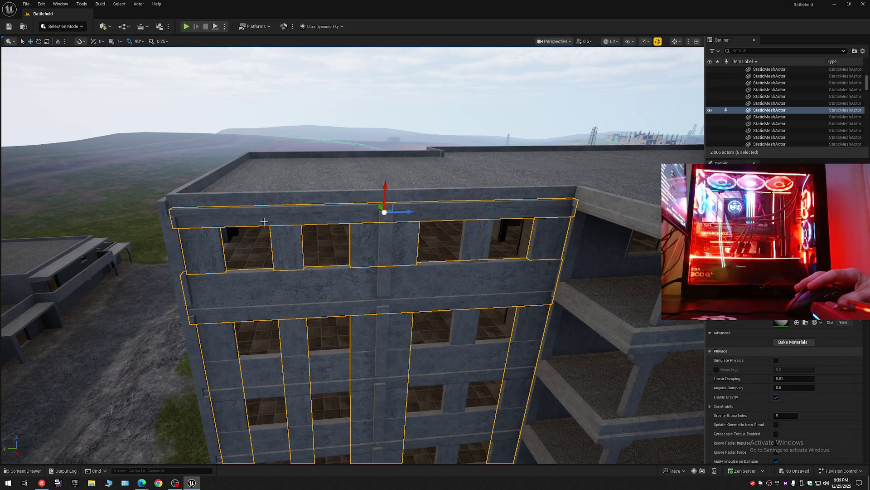
{"action": "left_click", "coordinate": [476, 234], "text": "ctrl"}
{"action": "left_click", "coordinate": [488, 349], "text": "ctrl"}
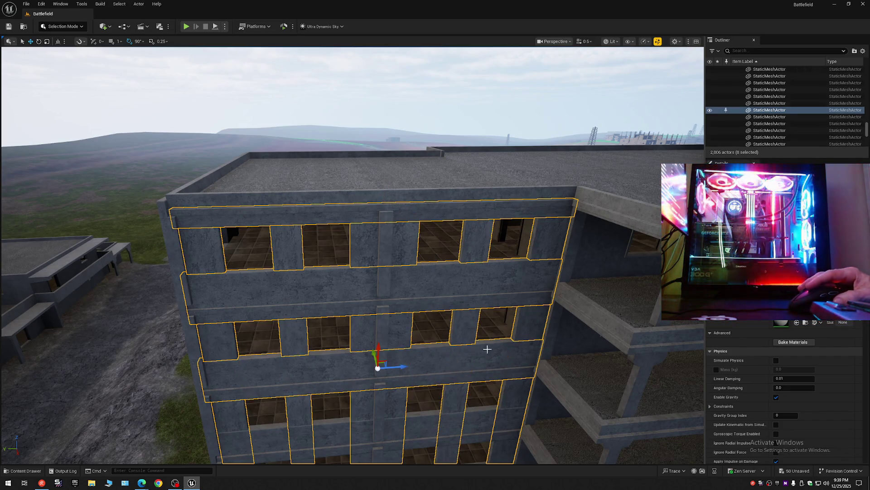
{"action": "left_click", "coordinate": [417, 420], "text": "ctrl"}
{"action": "mouse_move", "coordinate": [413, 421]}
{"action": "left_mouse_down"}
{"action": "mouse_move", "coordinate": [411, 366]}
{"action": "mouse_move", "coordinate": [390, 356]}
{"action": "mouse_move", "coordinate": [376, 362]}
{"action": "mouse_move", "coordinate": [254, 281]}
{"action": "left_mouse_up"}
{"action": "left_click", "coordinate": [410, 364], "text": "ctrl"}
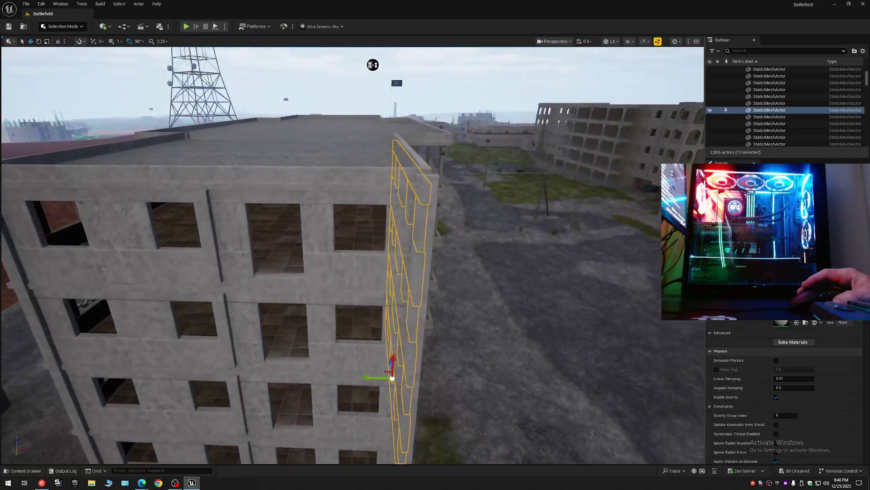
- Add the roof-edge beams, corner and full-height columns, and spandrel beams
{"action": "left_click", "coordinate": [157, 197], "text": "ctrl"}
{"action": "left_click", "coordinate": [266, 203], "text": "ctrl"}
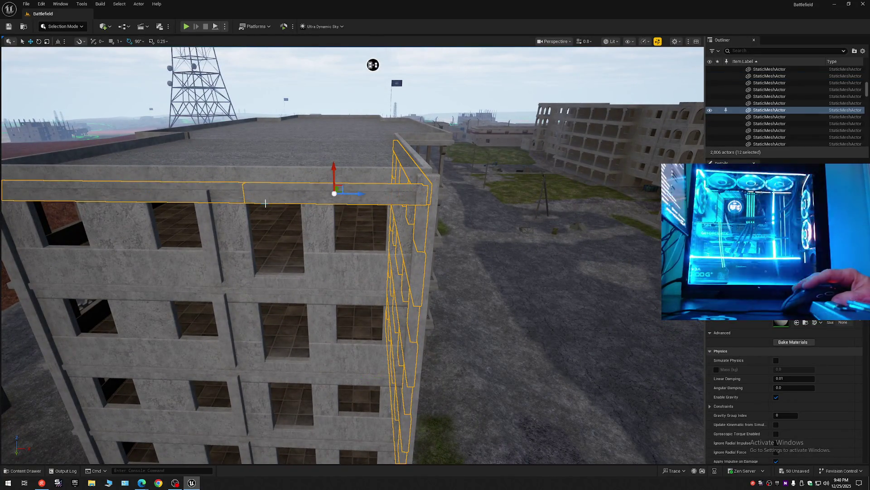
{"action": "left_click", "coordinate": [392, 232], "text": "ctrl"}
{"action": "left_click", "coordinate": [315, 237], "text": "ctrl"}
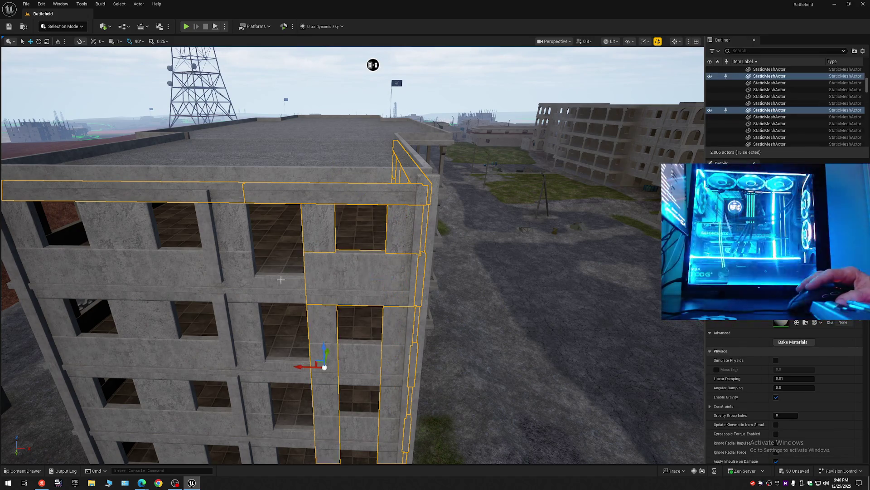
{"action": "left_click", "coordinate": [278, 280], "text": "ctrl"}
{"action": "left_click", "coordinate": [232, 269], "text": "ctrl"}
{"action": "left_click", "coordinate": [232, 228], "text": "ctrl"}
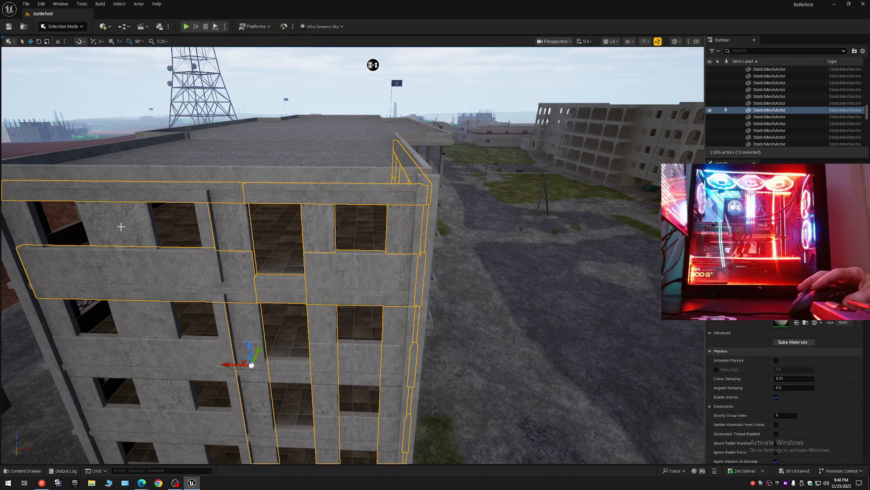
{"action": "left_click", "coordinate": [121, 226], "text": "ctrl"}
{"action": "left_click", "coordinate": [109, 344], "text": "ctrl"}
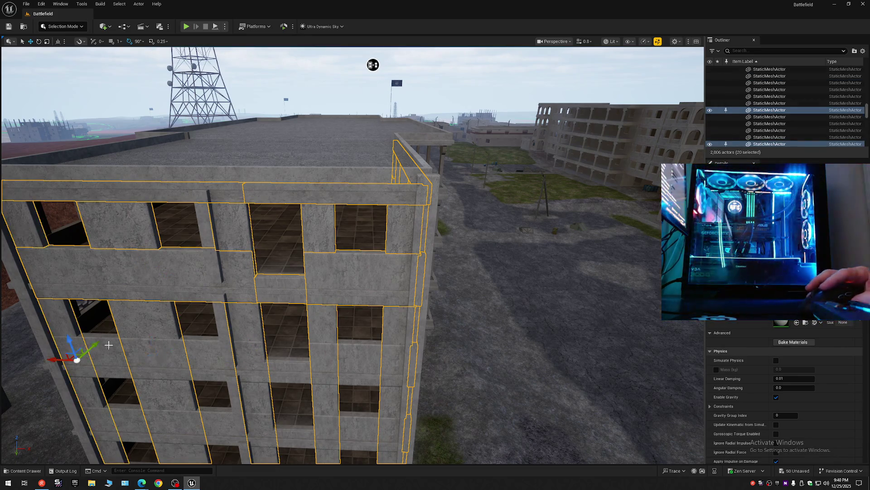
- Add the remaining spandrel beam, middle column and lower wall panels, totalling 28 wall pieces
{"action": "left_click", "coordinate": [193, 356], "text": "ctrl"}
{"action": "left_click", "coordinate": [285, 364], "text": "ctrl"}
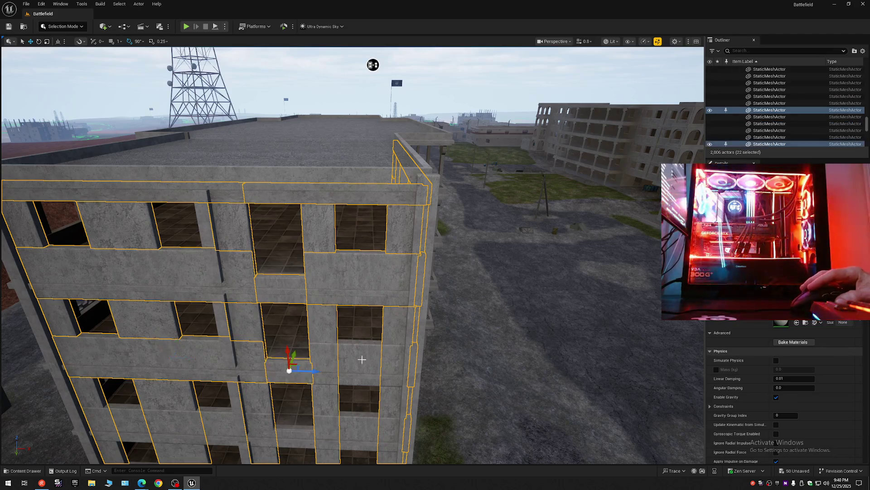
{"action": "left_click", "coordinate": [364, 359], "text": "ctrl"}
{"action": "left_click", "coordinate": [315, 433], "text": "ctrl"}
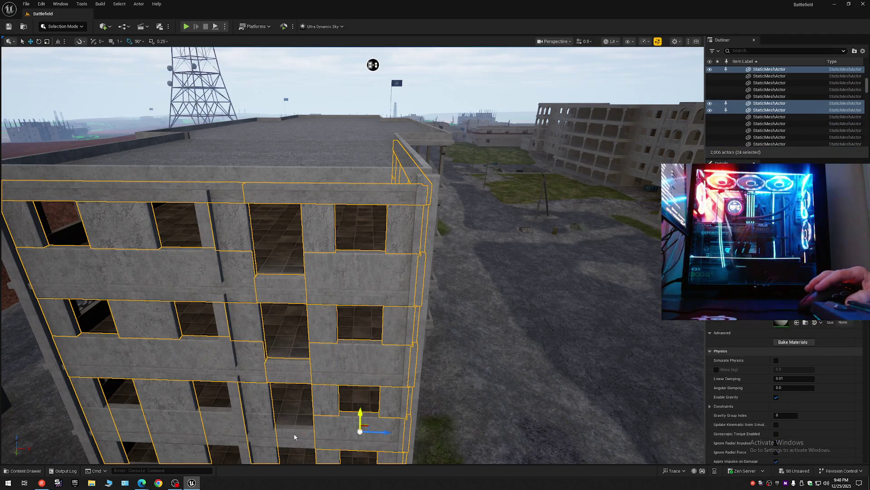
{"action": "left_click", "coordinate": [292, 435], "text": "ctrl"}
{"action": "left_click", "coordinate": [209, 422], "text": "ctrl"}
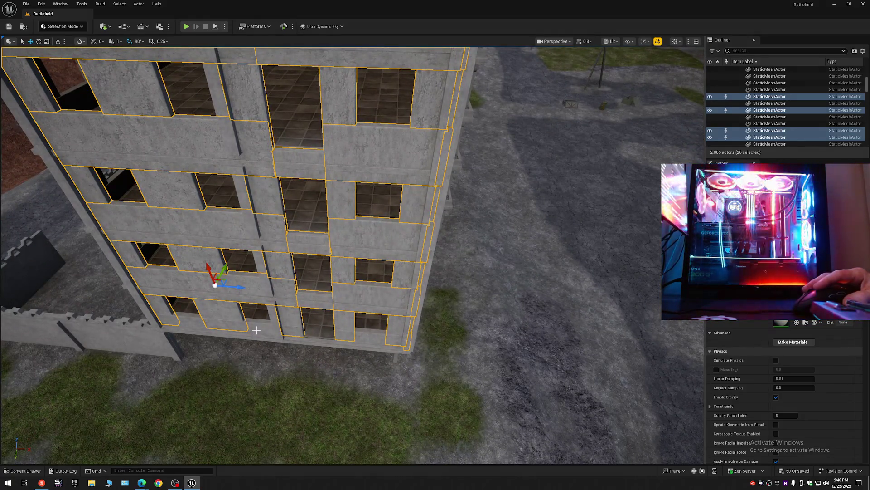
{"action": "left_click", "coordinate": [257, 330], "text": "ctrl"}
{"action": "left_click", "coordinate": [370, 337], "text": "ctrl"}
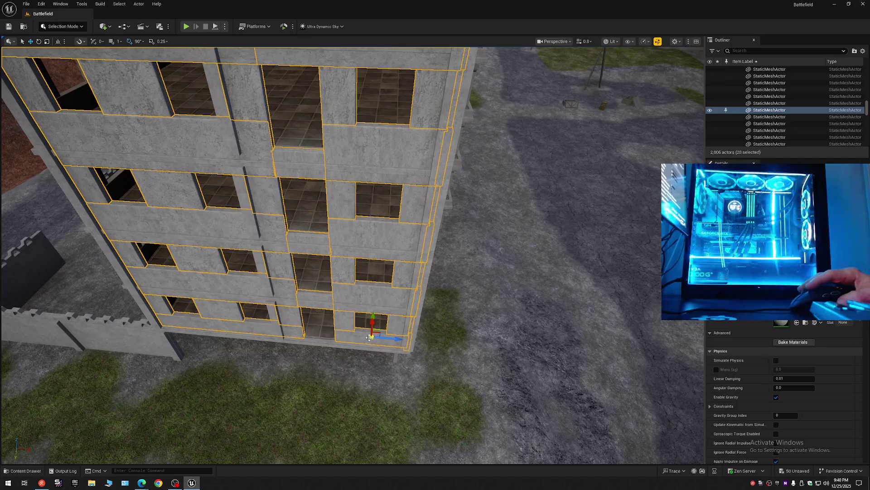
- Move the wall pieces into 5 Walls, collapse all Outliner folders, and hide 5 Walls
{"action": "right_click", "coordinate": [760, 113]}
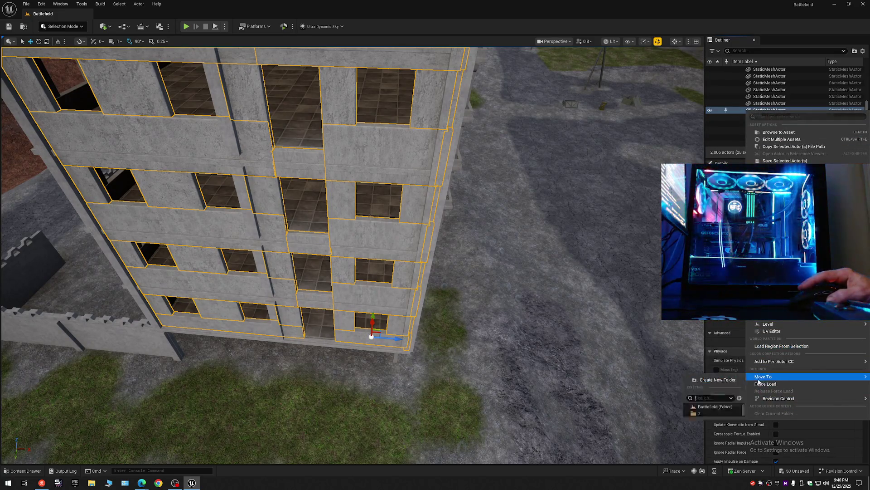
{"action": "mouse_move", "coordinate": [771, 376]}
{"action": "left_click", "coordinate": [712, 395]}
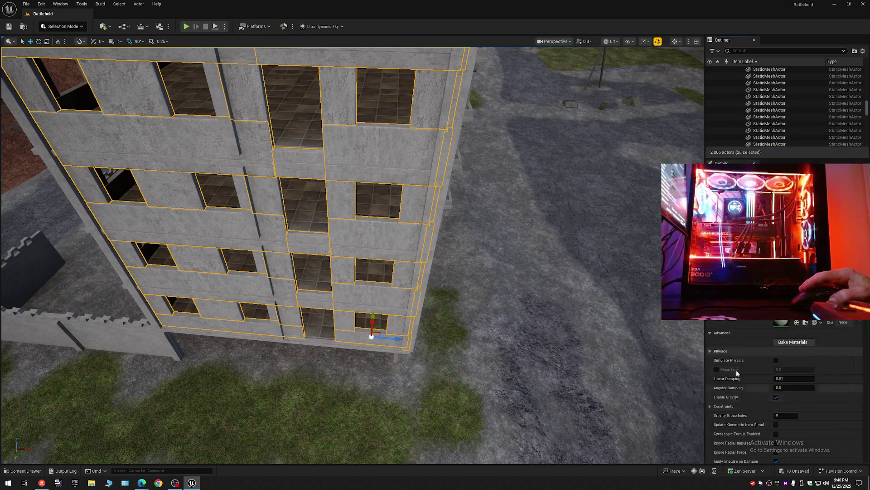
{"action": "left_click", "coordinate": [863, 51]}
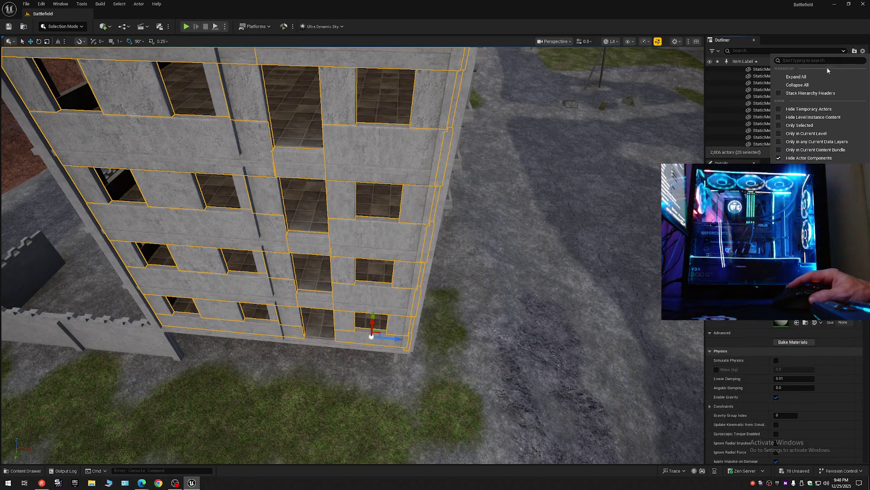
{"action": "left_click", "coordinate": [789, 85]}
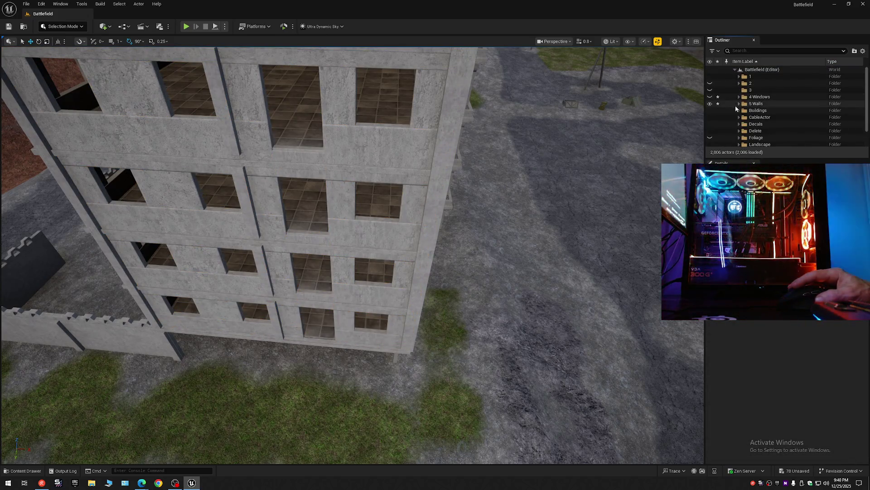
{"action": "left_click", "coordinate": [711, 104]}
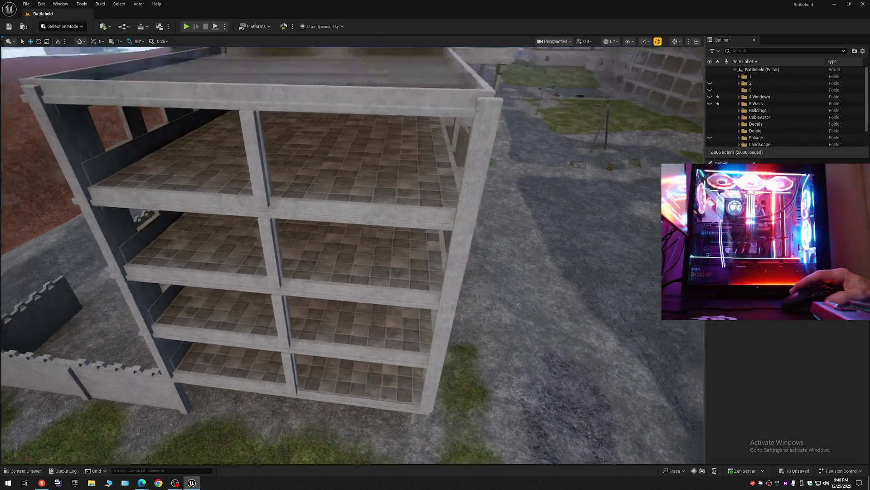
{"action": "key", "text": "a"}
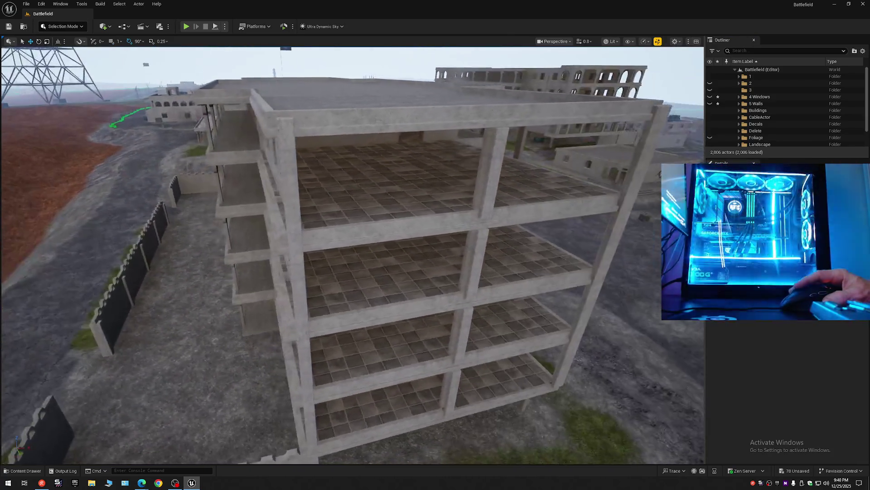
{"action": "left_click_drag", "start_coordinate": [457, 150], "coordinate": [435, 156]}
{"action": "left_click_drag", "start_coordinate": [253, 51], "coordinate": [263, 146]}
- Select the roof ledge, vertical columns and horizontal bands on this building face
{"action": "left_click", "coordinate": [203, 159]}
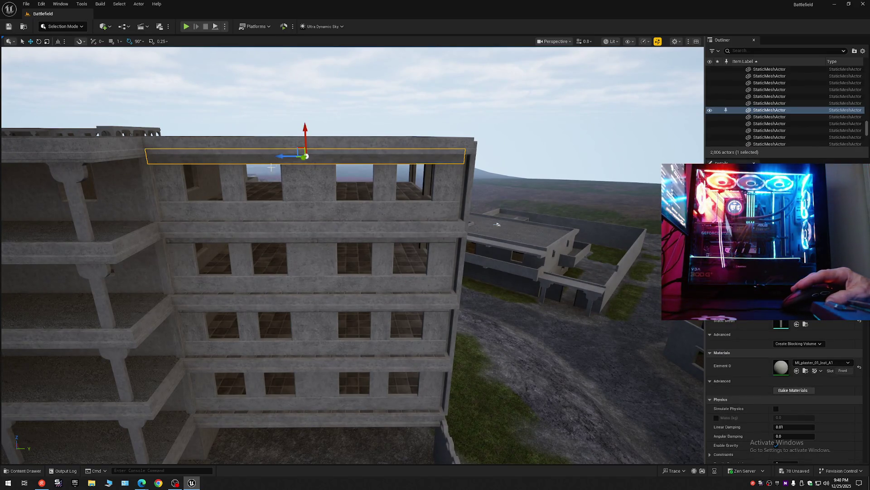
{"action": "left_click", "coordinate": [171, 184], "text": "ctrl"}
{"action": "left_click", "coordinate": [231, 181], "text": "ctrl"}
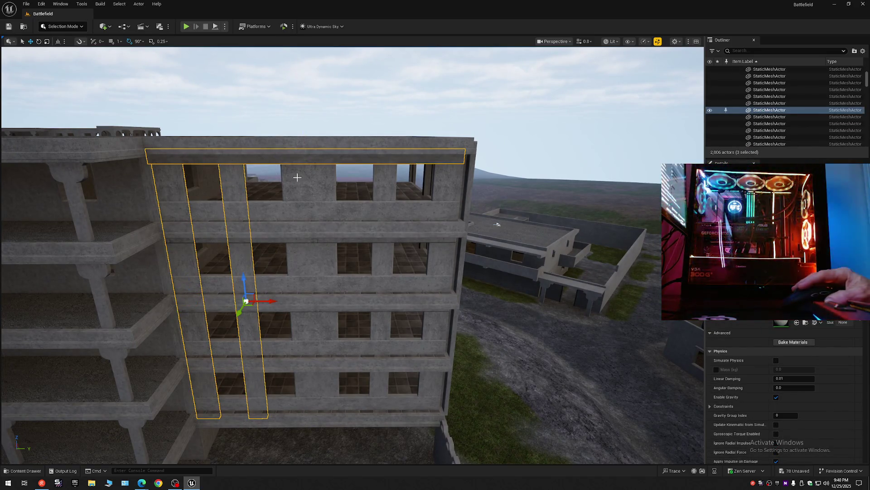
{"action": "left_click", "coordinate": [312, 180], "text": "ctrl"}
{"action": "left_click", "coordinate": [380, 180], "text": "ctrl"}
{"action": "left_click", "coordinate": [448, 179], "text": "ctrl"}
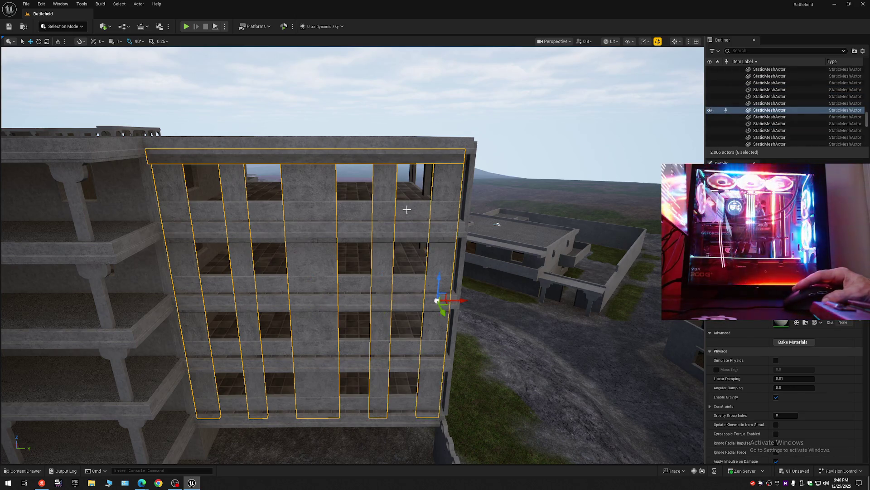
{"action": "left_click", "coordinate": [408, 212], "text": "ctrl"}
{"action": "left_click", "coordinate": [407, 282], "text": "ctrl"}
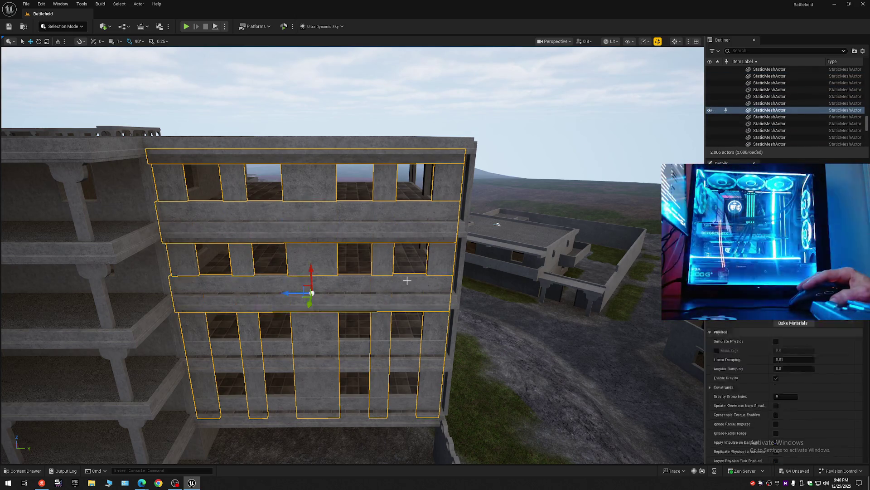
{"action": "left_click", "coordinate": [357, 360], "text": "ctrl"}
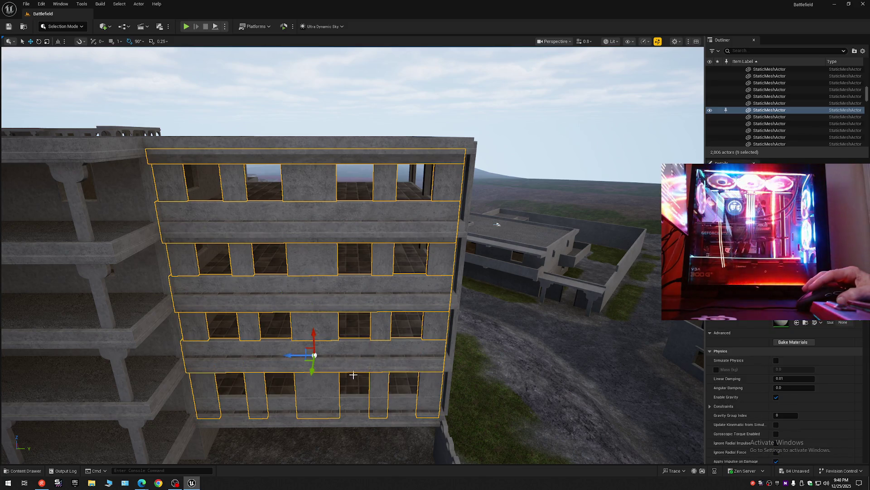
{"action": "left_click", "coordinate": [350, 400], "text": "ctrl"}
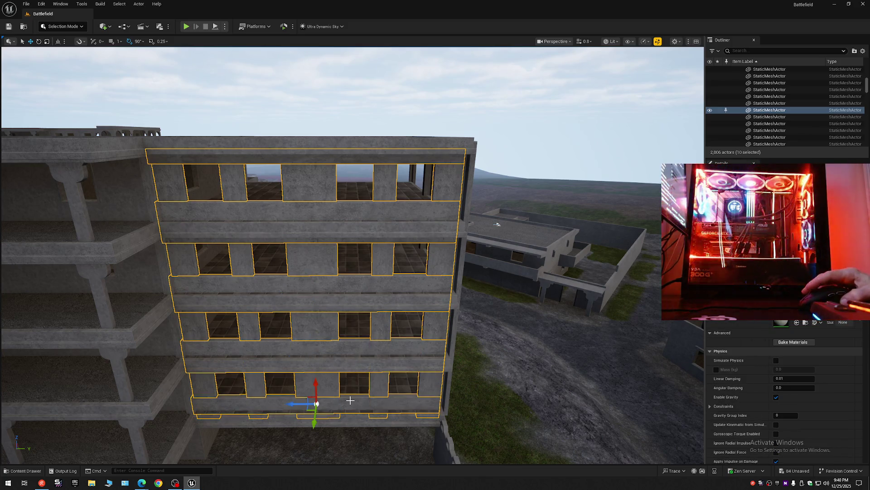
- Load the region from the selection, re-expand Battlefield, and hide the 5 Walls folder
{"action": "right_click", "coordinate": [741, 110]}
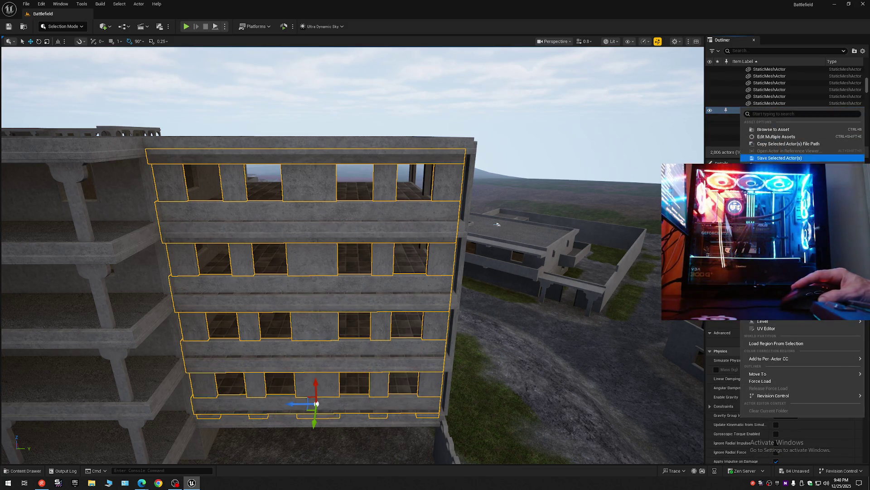
{"action": "left_click", "coordinate": [765, 344]}
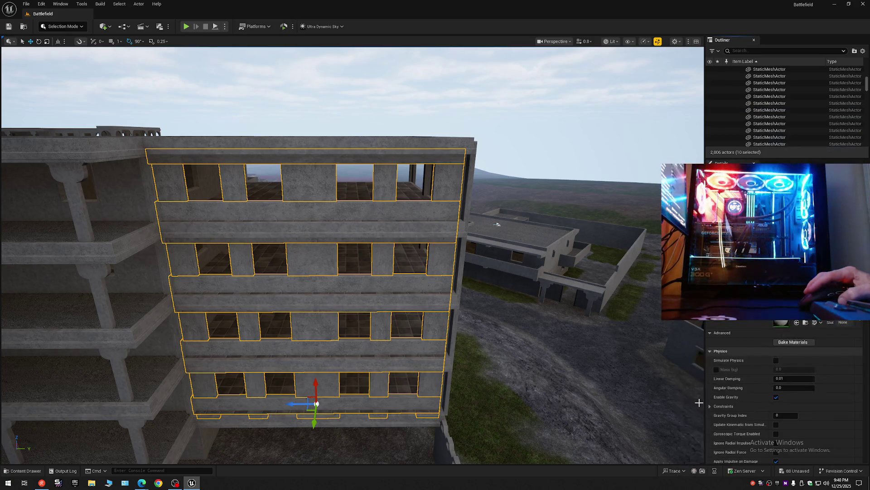
{"action": "right_click", "coordinate": [773, 76]}
{"action": "left_click", "coordinate": [775, 82]}
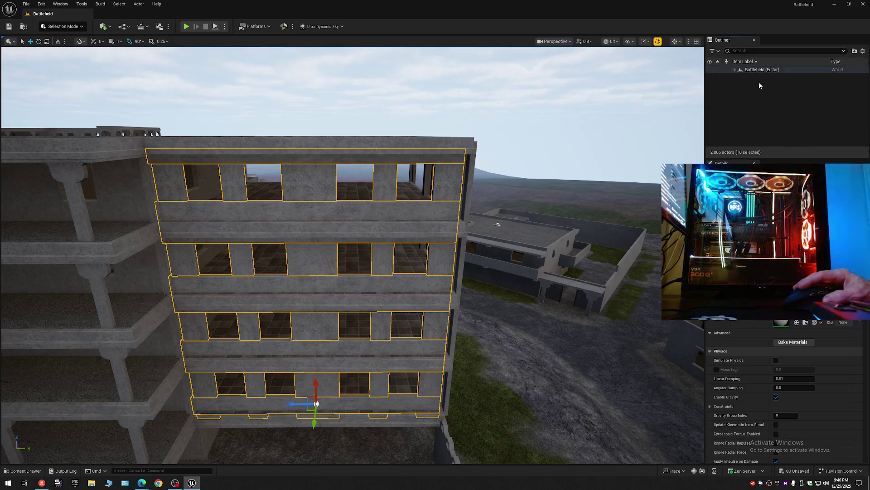
{"action": "left_click", "coordinate": [760, 85]}
{"action": "left_click", "coordinate": [735, 69]}
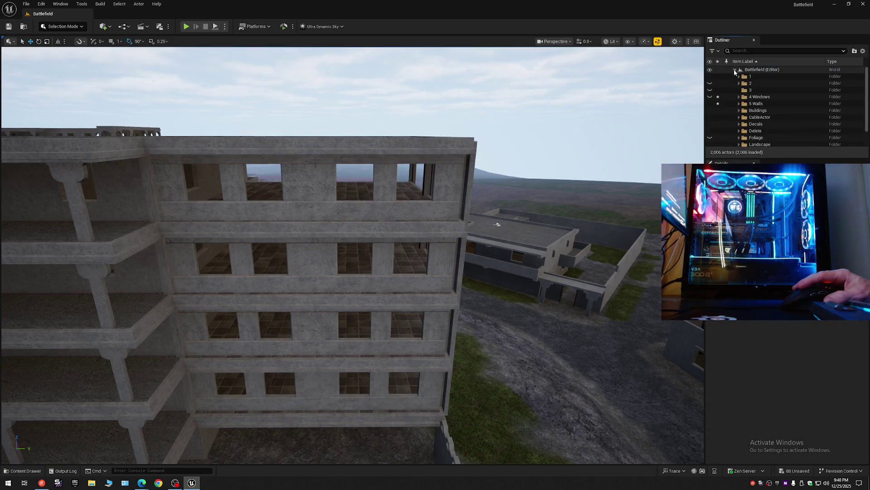
{"action": "left_click", "coordinate": [709, 104]}
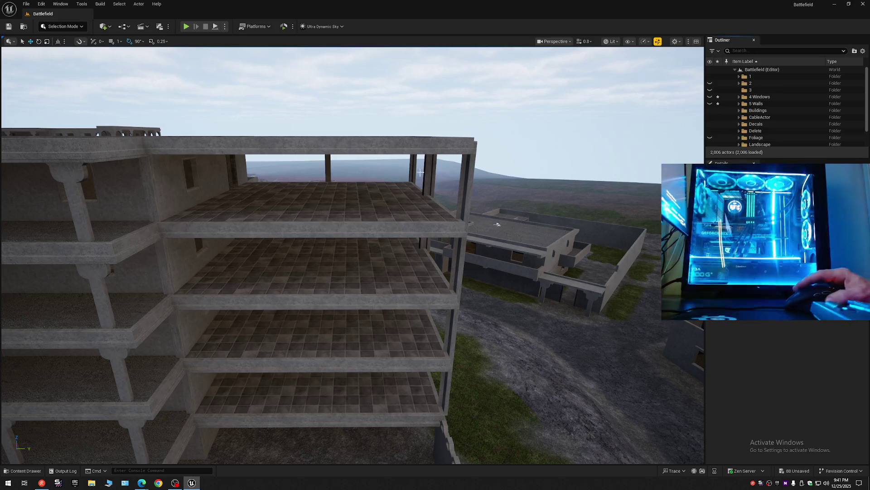
{"action": "mouse_move", "coordinate": [497, 224]}
{"action": "left_mouse_down"}
{"action": "mouse_move", "coordinate": [42, 55]}
{"action": "mouse_move", "coordinate": [213, 134]}
{"action": "mouse_move", "coordinate": [402, 165]}
{"action": "mouse_move", "coordinate": [393, 187]}
{"action": "mouse_move", "coordinate": [385, 176]}
{"action": "mouse_move", "coordinate": [209, 175]}
{"action": "left_mouse_up"}
- Fly around the open-frame building near the radio tower and select its tall corner pillar
{"action": "left_click_drag", "start_coordinate": [146, 160], "coordinate": [145, 160]}
{"action": "scroll", "coordinate": [146, 160], "scroll_direction": "down", "scroll_amount": 3}
{"action": "scroll", "coordinate": [146, 160], "scroll_direction": "down", "scroll_amount": 2}
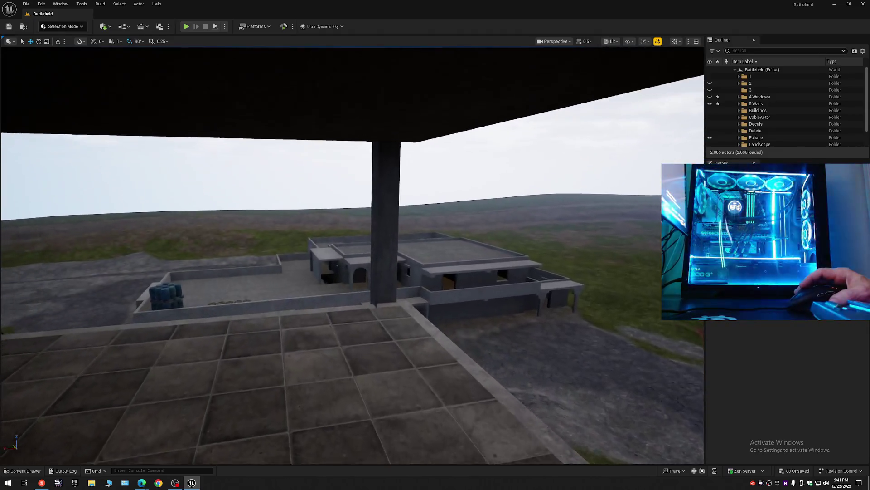
{"action": "left_click_drag", "start_coordinate": [410, 232], "coordinate": [410, 232]}
{"action": "scroll", "coordinate": [410, 232], "scroll_direction": "up", "scroll_amount": 2}
{"action": "mouse_move", "coordinate": [340, 107]}
{"action": "left_mouse_down"}
{"action": "mouse_move", "coordinate": [311, 136]}
{"action": "mouse_move", "coordinate": [394, 142]}
{"action": "mouse_move", "coordinate": [304, 156]}
{"action": "mouse_move", "coordinate": [329, 164]}
{"action": "mouse_move", "coordinate": [208, 123]}
{"action": "left_mouse_up"}
{"action": "scroll", "coordinate": [332, 140], "scroll_direction": "up", "scroll_amount": 1}
{"action": "scroll", "coordinate": [208, 122], "scroll_direction": "down", "scroll_amount": 1}
{"action": "left_click_drag", "start_coordinate": [388, 167], "coordinate": [389, 167]}
{"action": "left_click", "coordinate": [420, 243]}
{"action": "left_click_drag", "start_coordinate": [420, 243], "coordinate": [420, 243]}
{"action": "left_click_drag", "start_coordinate": [286, 217], "coordinate": [286, 217]}
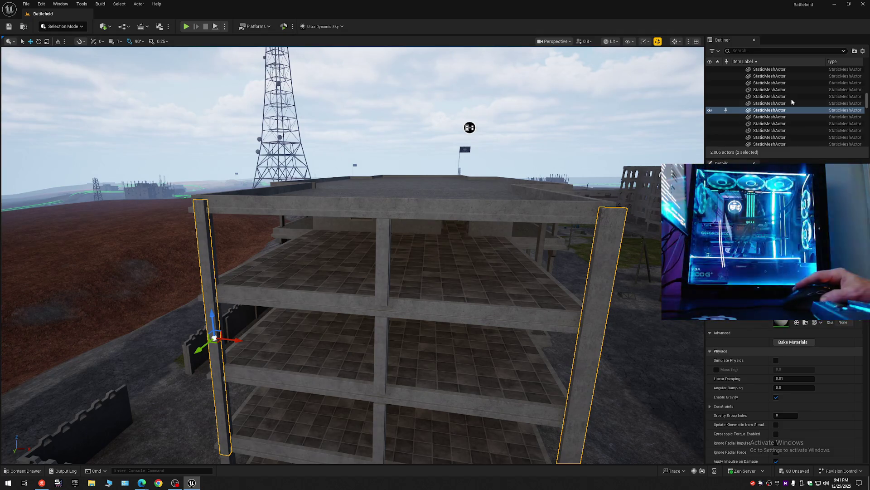
- Collapse the whole Outliner tree, clear the pillar selection, and expand Battlefield (Editor)
{"action": "left_click", "coordinate": [863, 50]}
{"action": "left_click", "coordinate": [788, 83]}
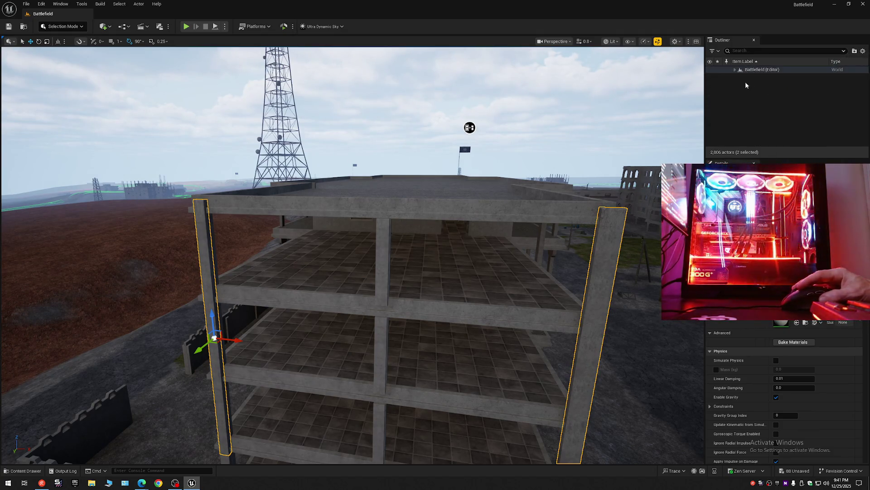
{"action": "left_click", "coordinate": [745, 81]}
{"action": "left_click", "coordinate": [735, 69]}
- Fly to the next building and select its floor slabs and top floor mesh
{"action": "left_click_drag", "start_coordinate": [571, 159], "coordinate": [571, 159]}
{"action": "mouse_move", "coordinate": [287, 132]}
{"action": "left_mouse_down"}
{"action": "mouse_move", "coordinate": [439, 91]}
{"action": "mouse_move", "coordinate": [532, 50]}
{"action": "mouse_move", "coordinate": [368, 60]}
{"action": "left_mouse_up"}
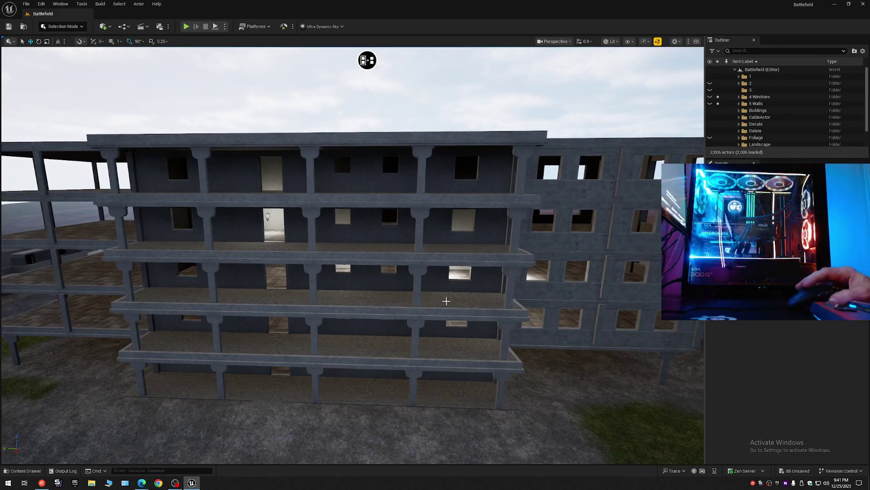
{"action": "left_click", "coordinate": [367, 340]}
{"action": "left_click", "coordinate": [376, 300]}
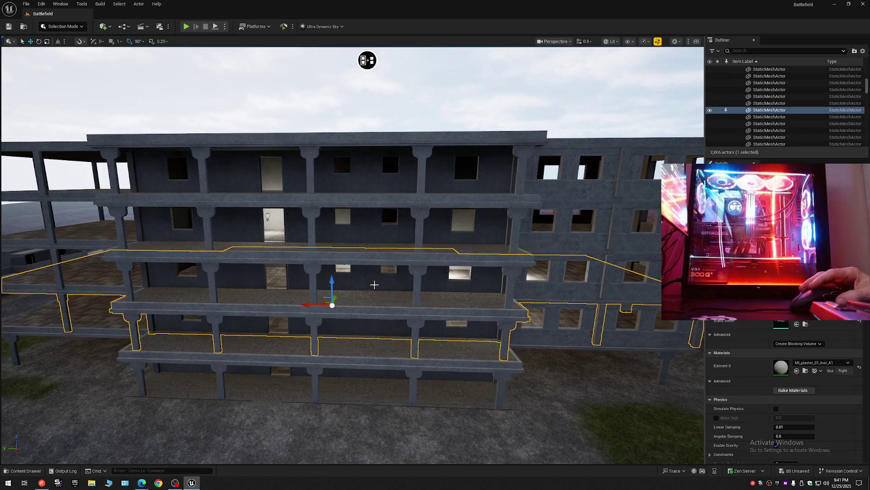
{"action": "left_click", "coordinate": [369, 276], "text": "ctrl"}
{"action": "left_click", "coordinate": [368, 185]}
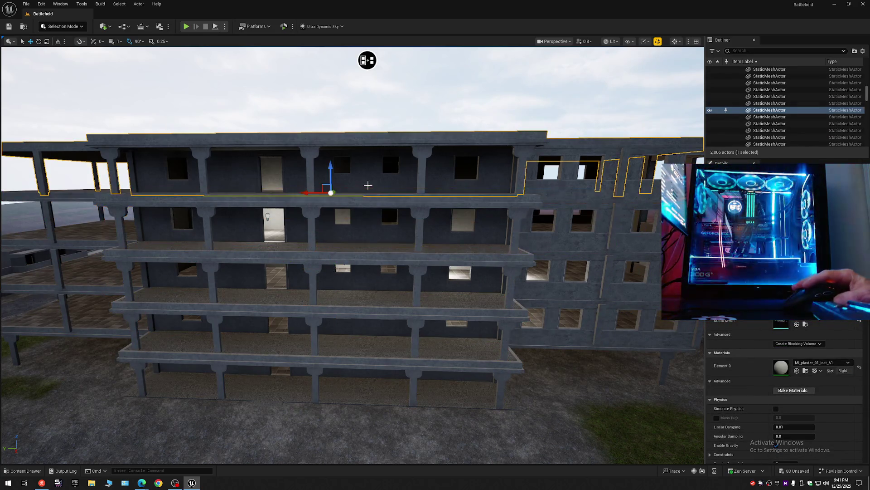
- Collapse and re-expand the Battlefield level in the Outliner, then select the ledge below the lowest windows
{"action": "left_click", "coordinate": [864, 51]}
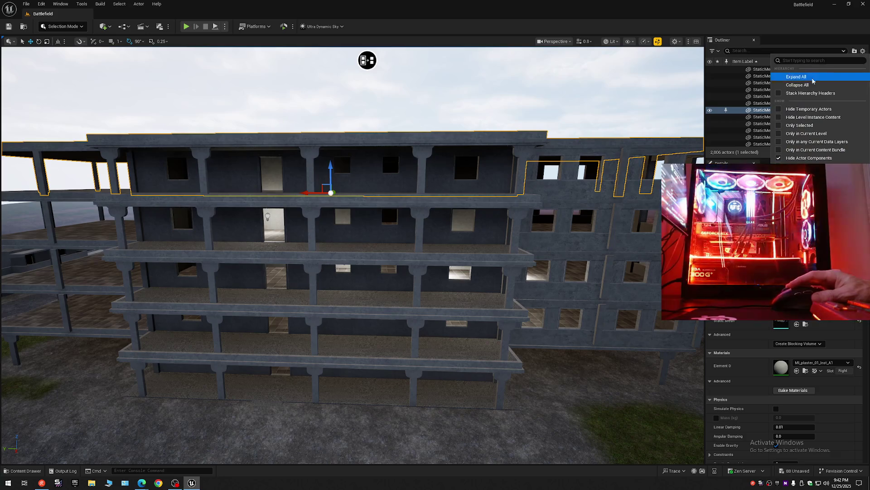
{"action": "left_click", "coordinate": [734, 70]}
{"action": "left_click", "coordinate": [734, 70]}
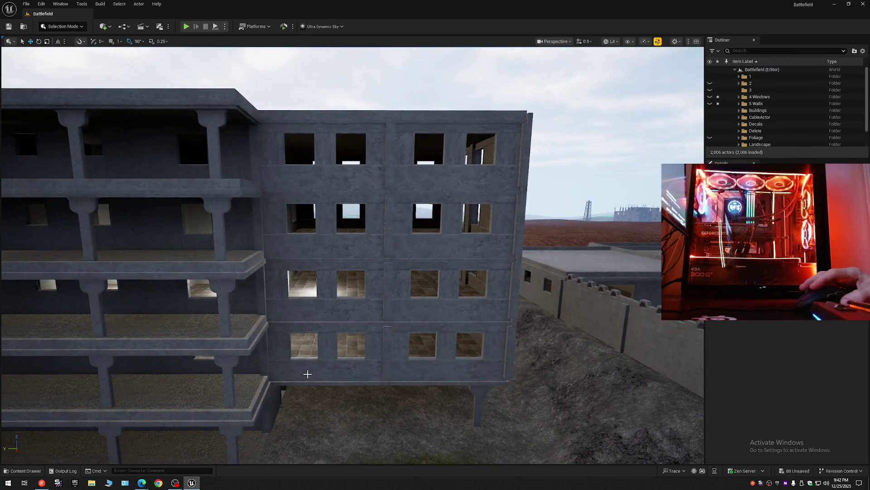
{"action": "left_click", "coordinate": [305, 371]}
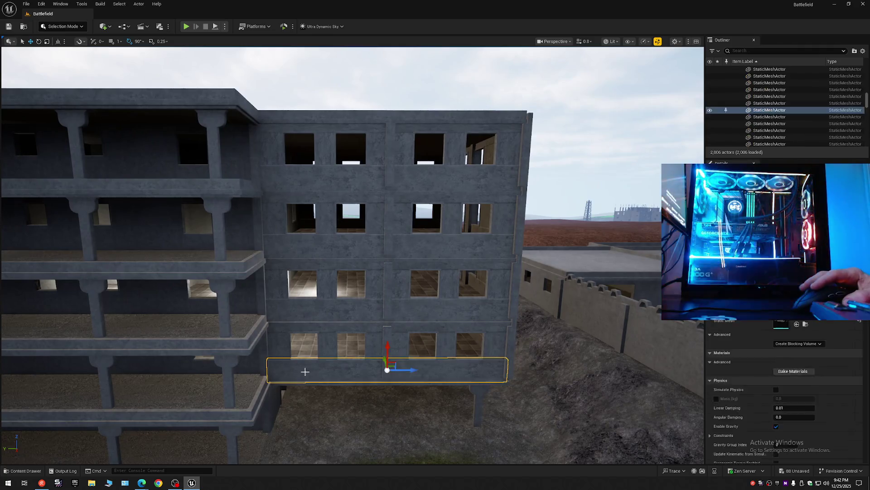
- Select the ledge together with the vertical pillar left of the windows
{"action": "left_click", "coordinate": [290, 343], "text": "ctrl"}
{"action": "left_click", "coordinate": [350, 344], "text": "ctrl"}
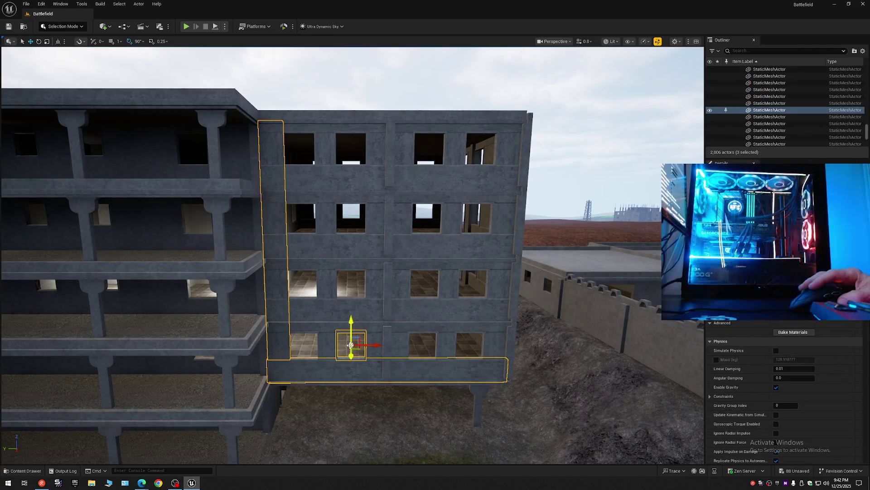
{"action": "left_click", "coordinate": [330, 366]}
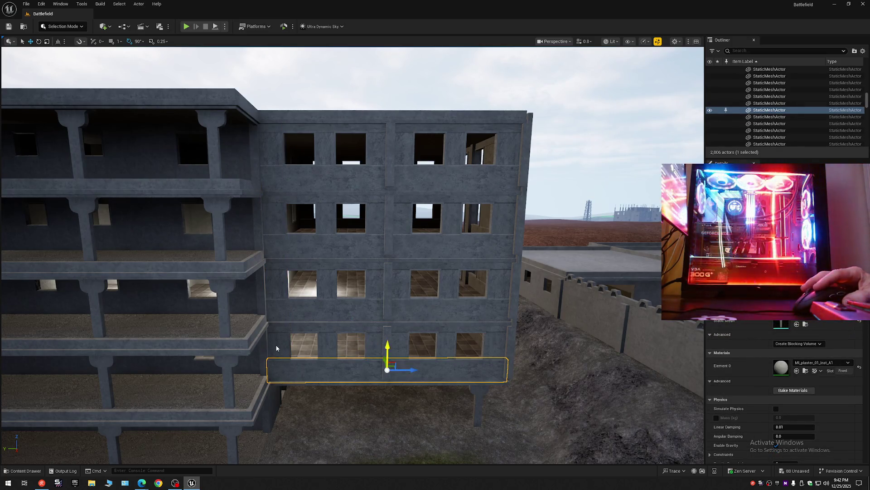
{"action": "left_click", "coordinate": [276, 349], "text": "ctrl"}
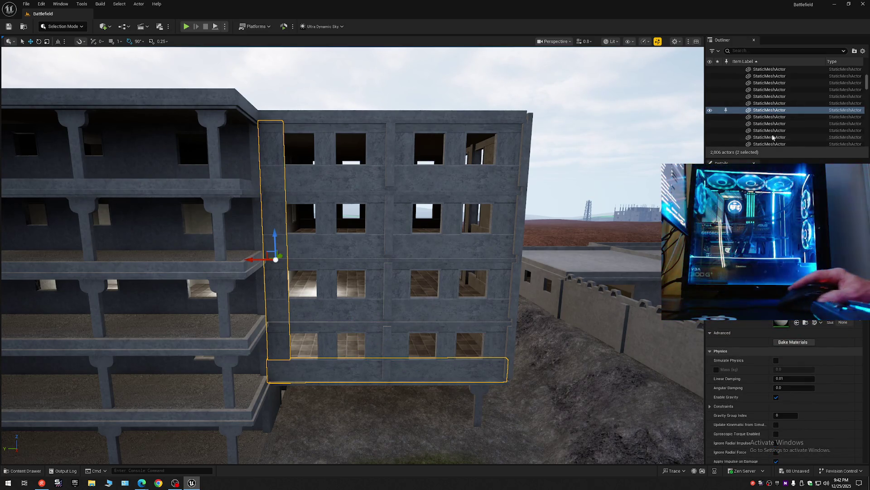
- Collapse the Outliner to top-level folders, clear the selection, and save the level
{"action": "left_click", "coordinate": [864, 51]}
{"action": "left_click", "coordinate": [864, 51]}
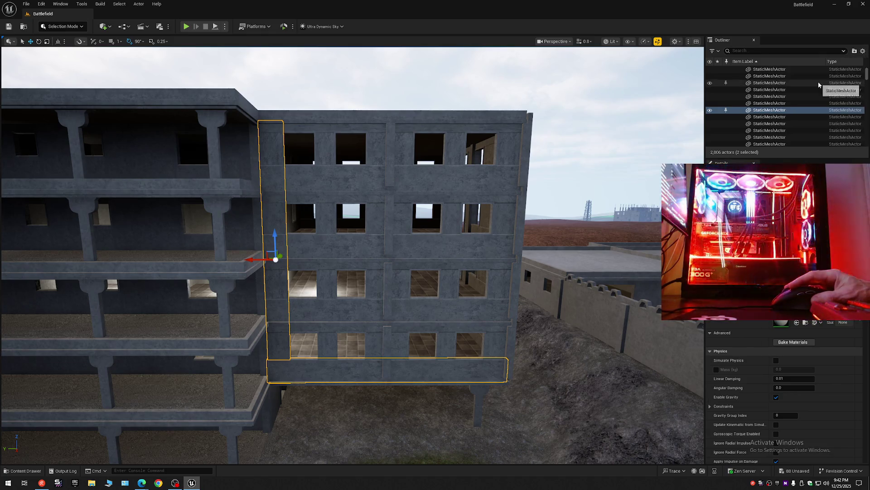
{"action": "left_click", "coordinate": [863, 52]}
{"action": "left_click", "coordinate": [797, 85]}
{"action": "left_click", "coordinate": [380, 67]}
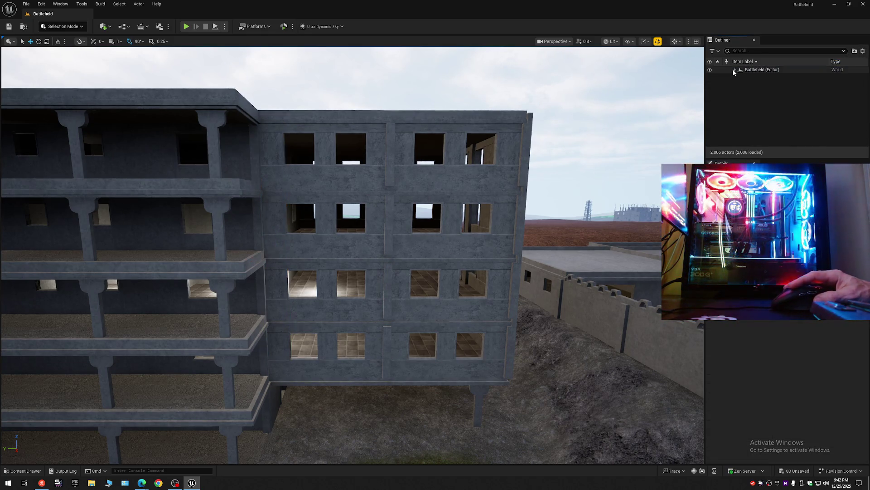
{"action": "left_click", "coordinate": [13, 28]}
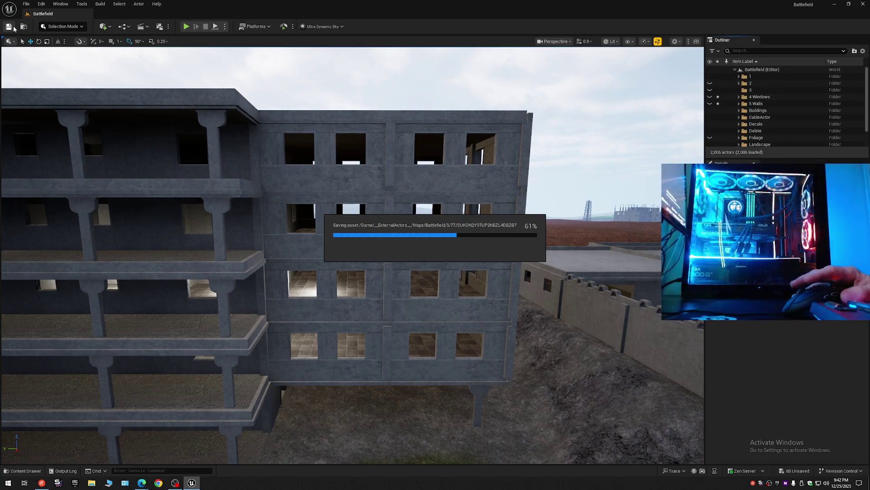
- Save Current Level As over the existing Battlefield map, then switch OBS to Be Right Back
{"action": "left_click", "coordinate": [26, 4]}
{"action": "mouse_move", "coordinate": [42, 75]}
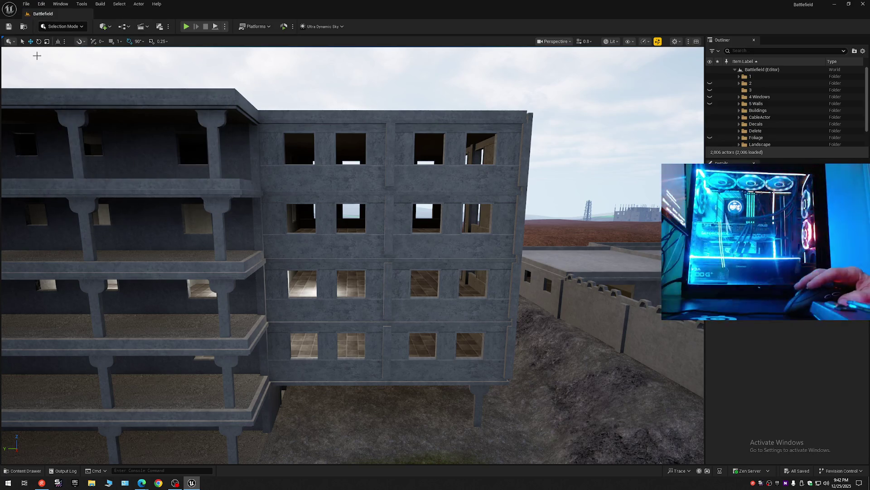
{"action": "left_click", "coordinate": [27, 4]}
{"action": "left_click", "coordinate": [45, 103]}
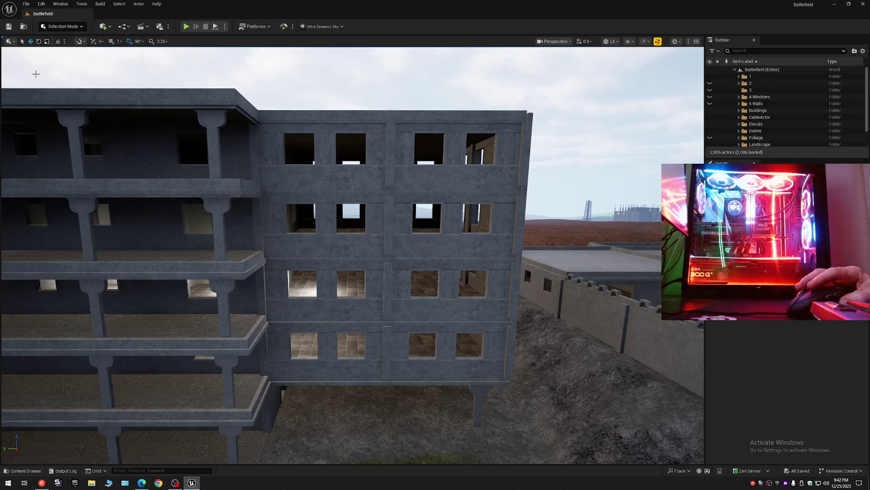
{"action": "left_click", "coordinate": [26, 4]}
{"action": "left_click", "coordinate": [45, 96]}
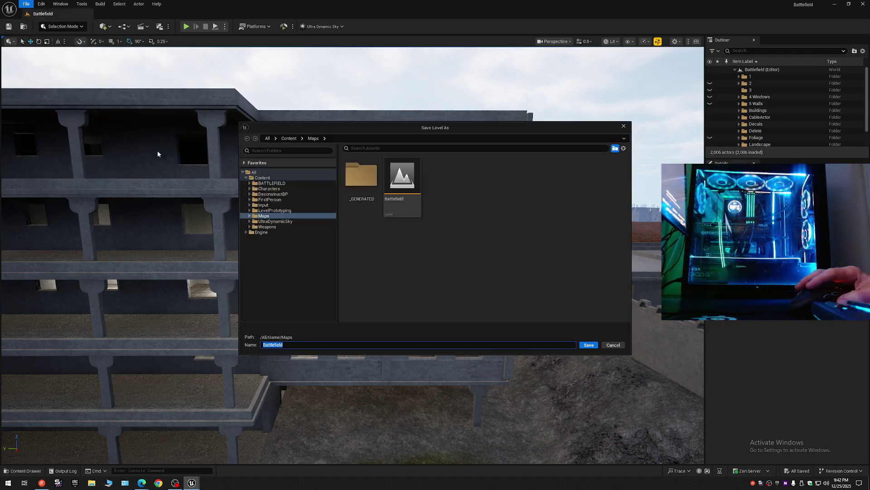
{"action": "double_click", "coordinate": [417, 174]}
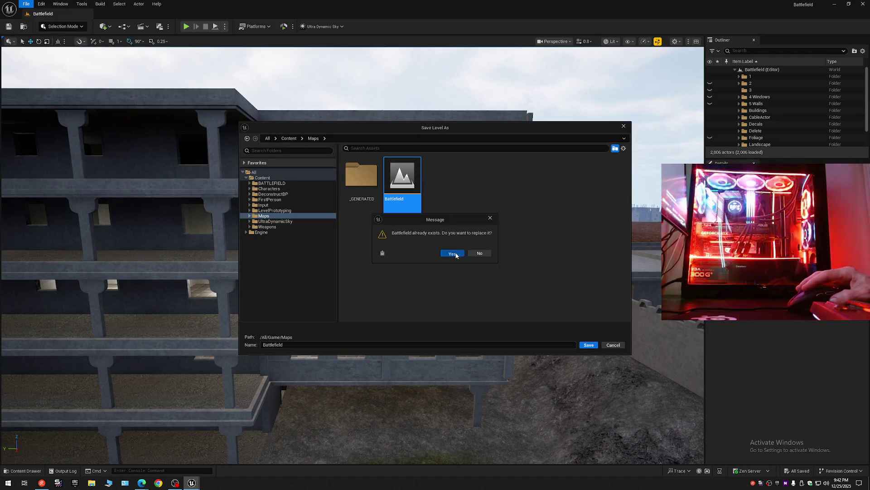
{"action": "left_click", "coordinate": [454, 254]}
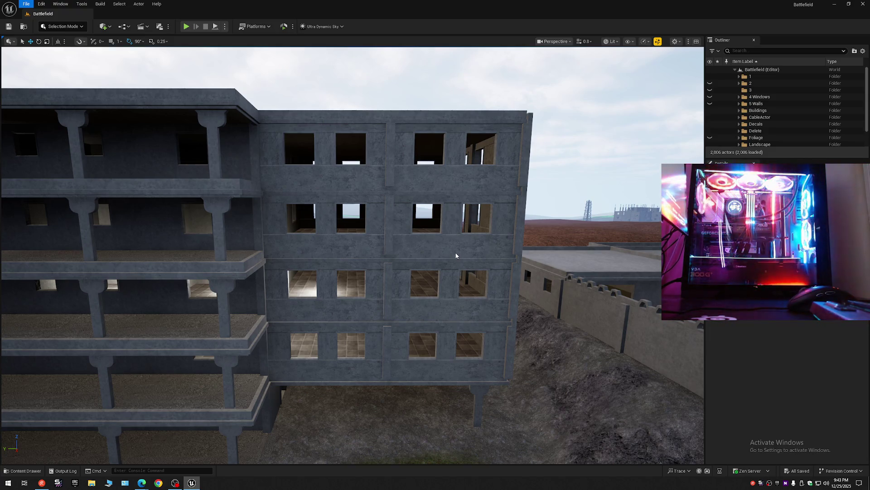
{"action": "left_click", "coordinate": [175, 483]}
{"action": "left_click", "coordinate": [263, 310]}
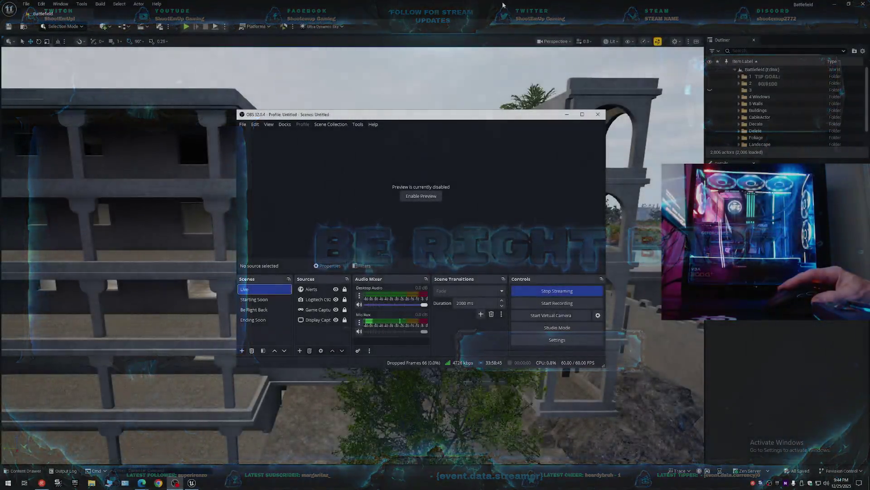
{"action": "left_click", "coordinate": [567, 114]}
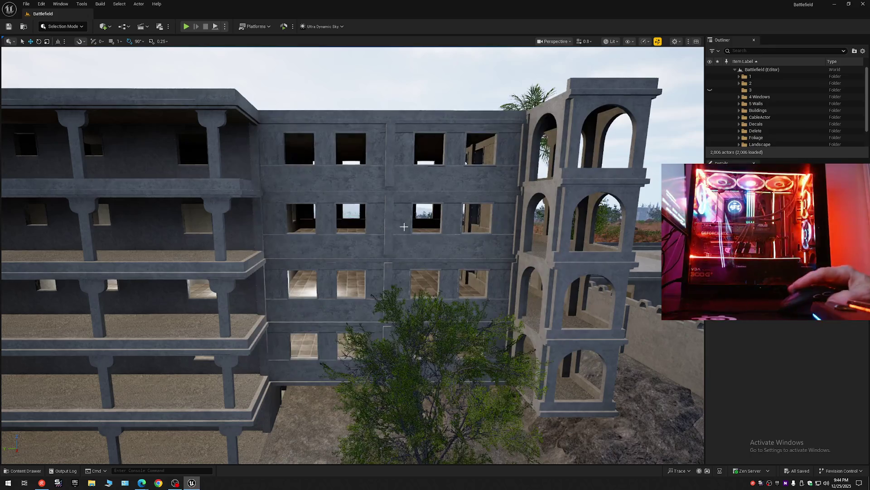